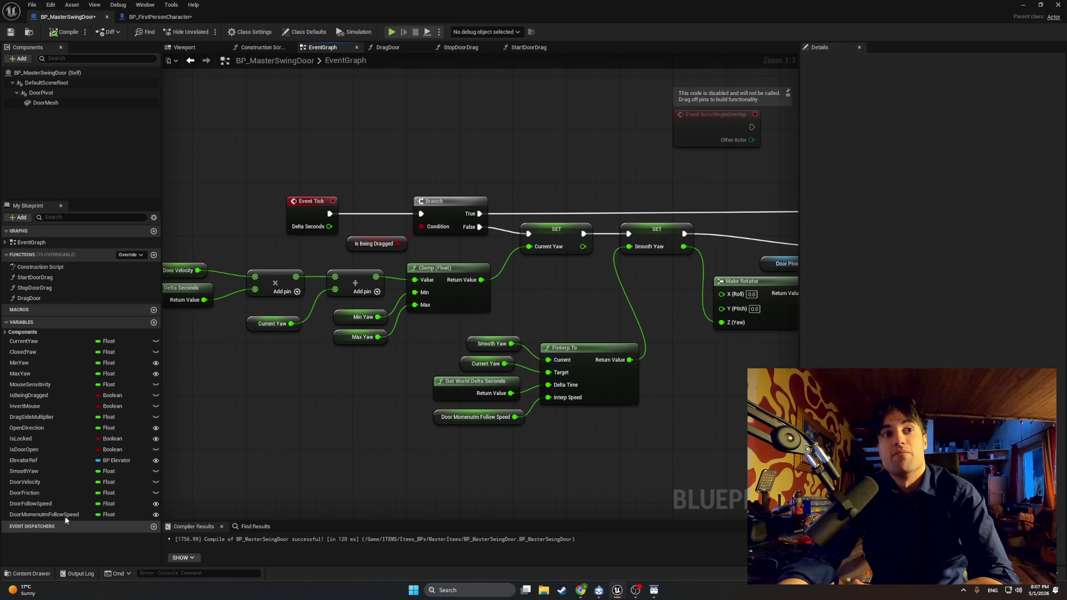
Review the StartDoorDrag, StopDoorDrag and DragDoor function graphs, then switch to BP_FirstPersonCharacter
left_click(400, 46)
left_click(461, 47)
left_click(525, 48)
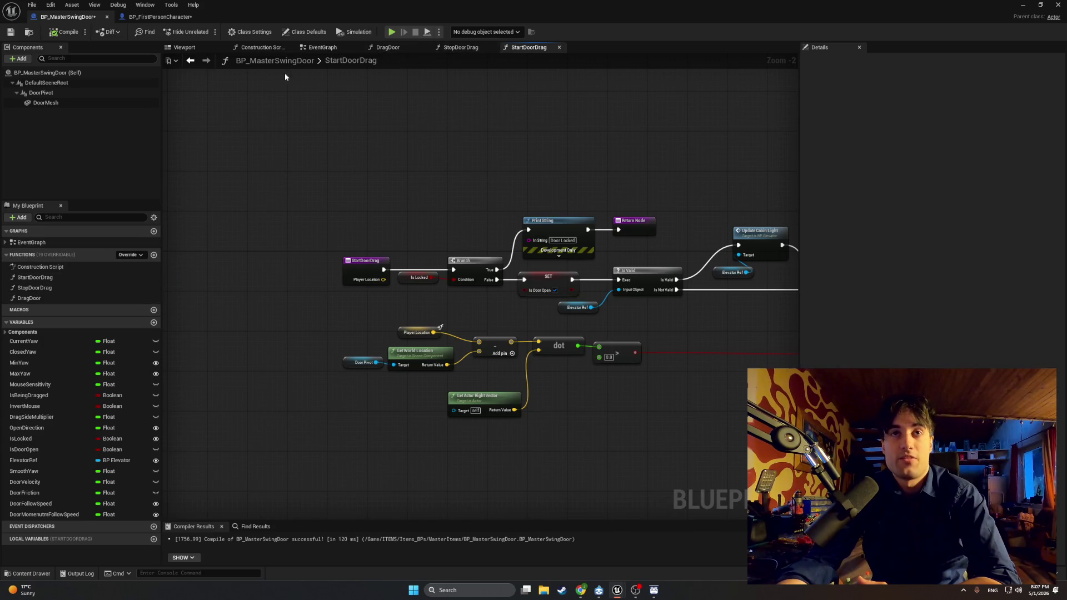
mouse_move(676, 277)
left_mouse_down()
mouse_move(133, 273)
mouse_move(165, 266)
left_mouse_up()
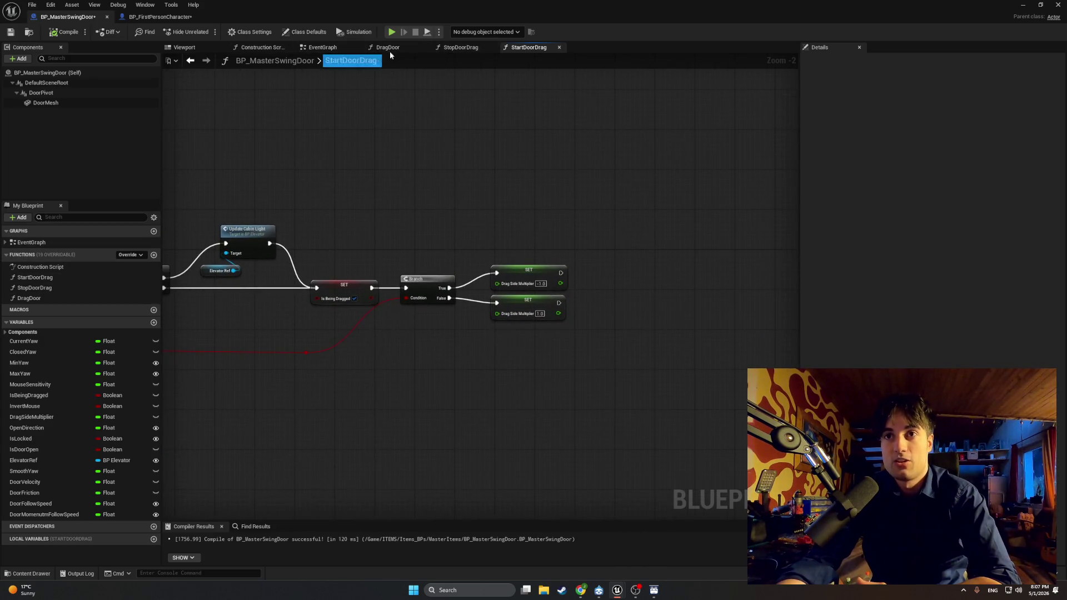
left_click(461, 47)
scroll(615, 238, "up", 2)
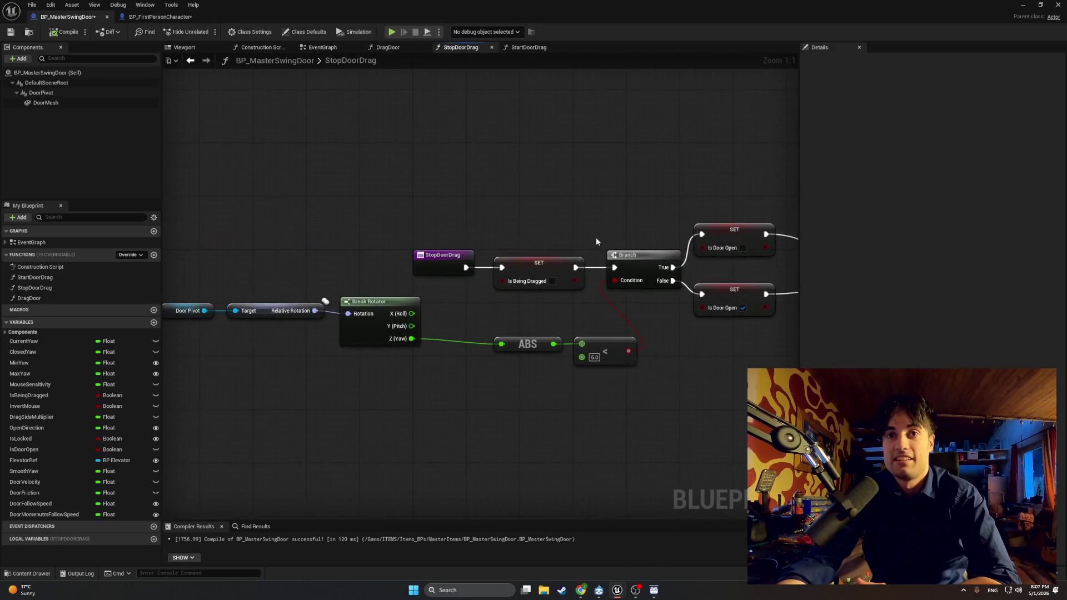
left_click(387, 47)
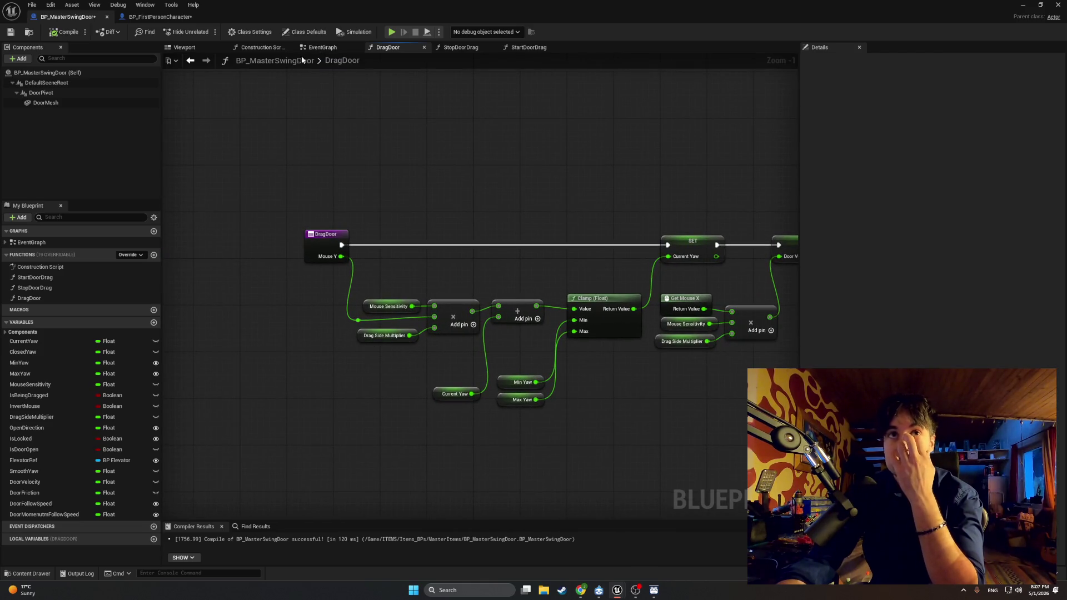
left_click(156, 18)
scroll(581, 233, "down", 8)
Inspect the character's Swing Door section and its Start Door Drag call, then minimize the blueprint editor
scroll(581, 233, "up", 5)
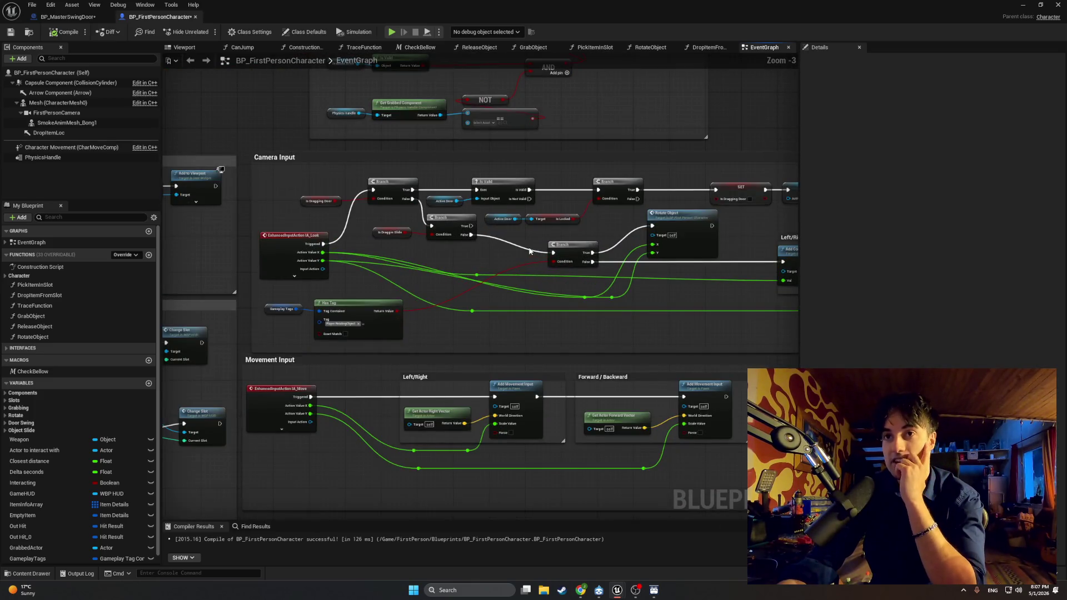
scroll(529, 174, "up", 2)
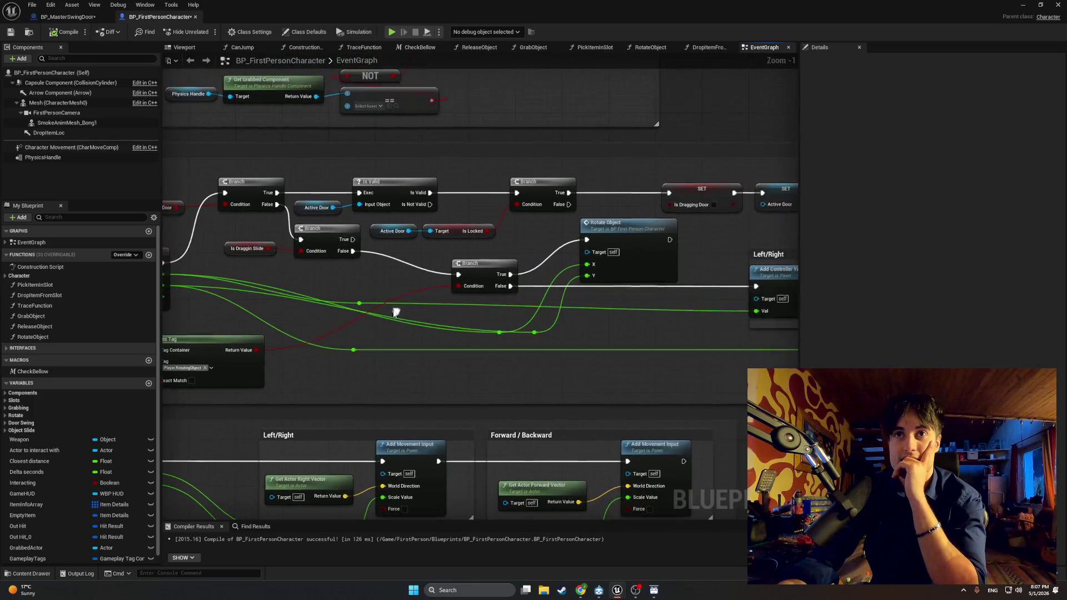
scroll(469, 186, "down", 4)
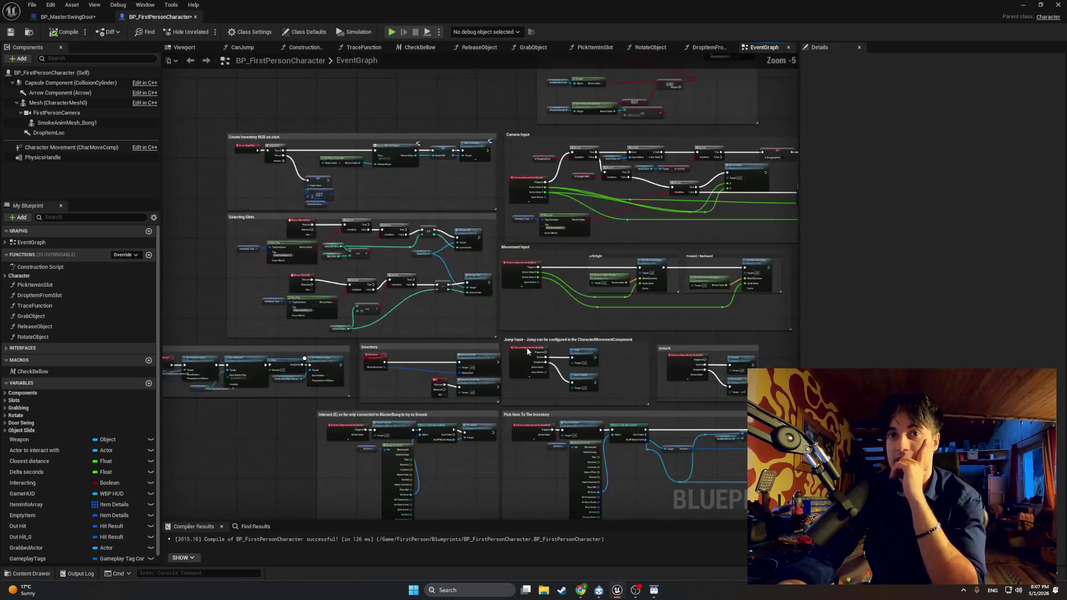
scroll(469, 186, "up", 4)
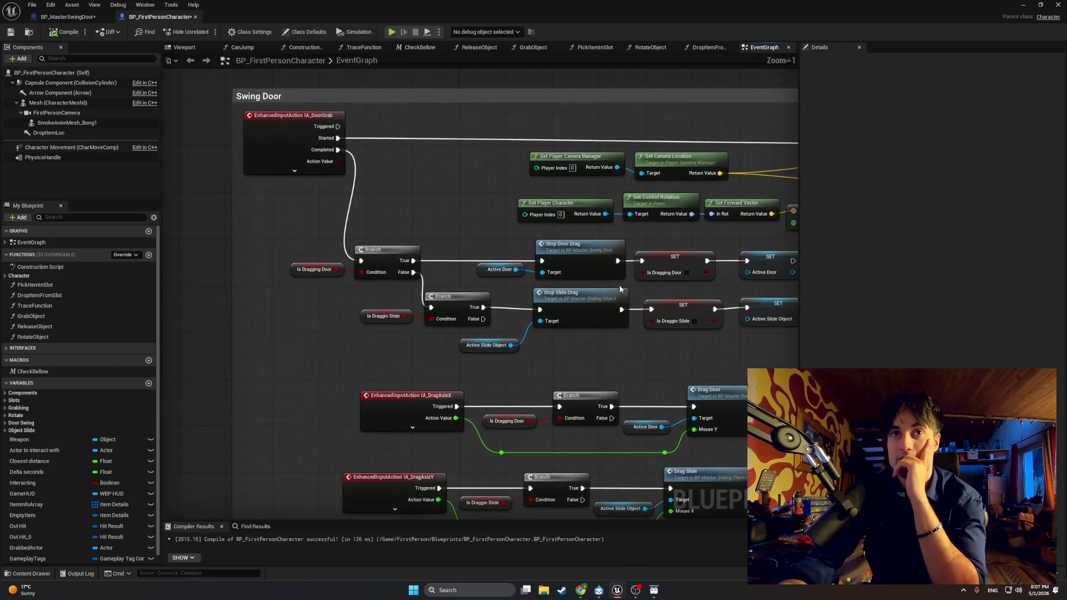
left_click_drag(304, 200, 183, 239)
scroll(183, 239, "down", 2)
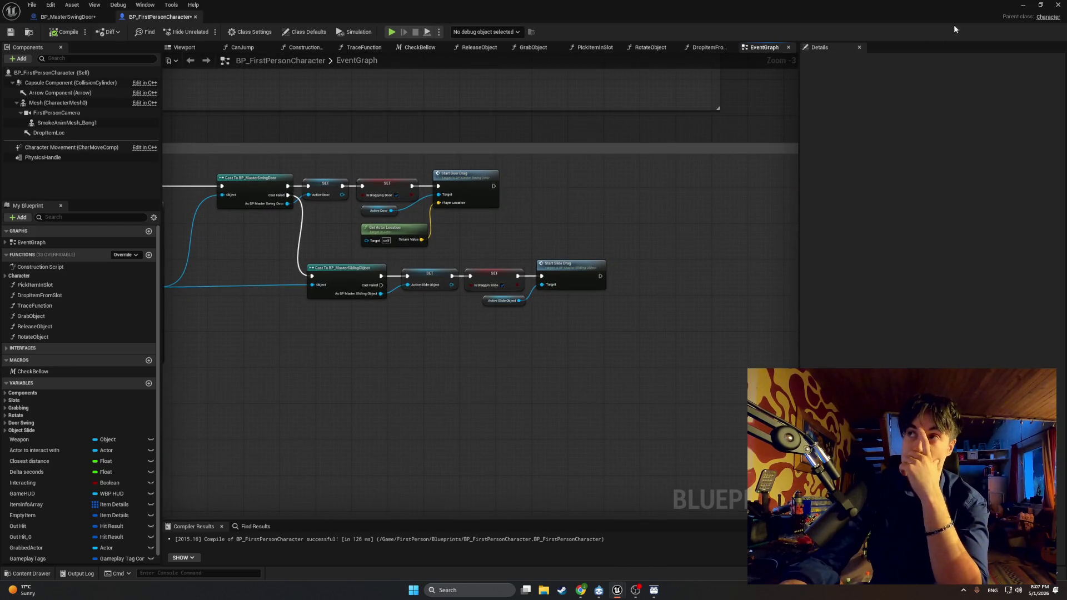
left_click(1023, 5)
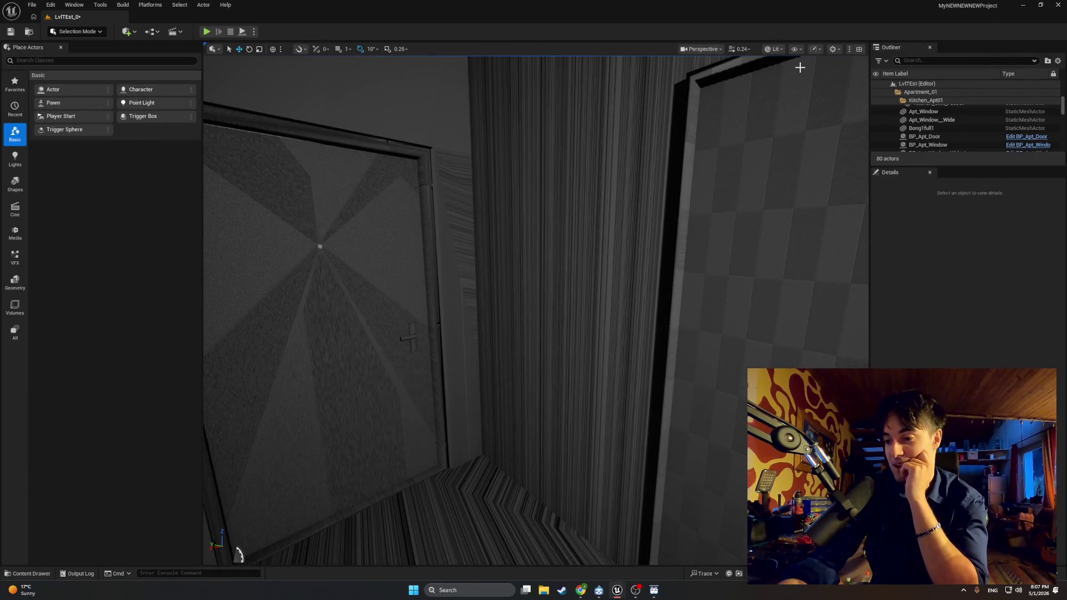
left_click(206, 31)
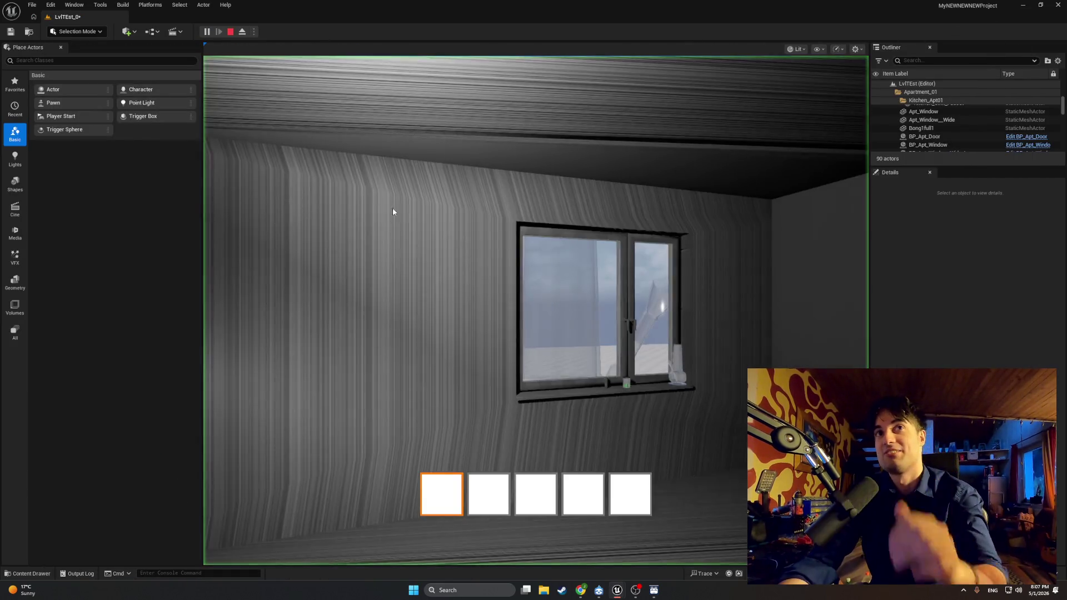
key("w")
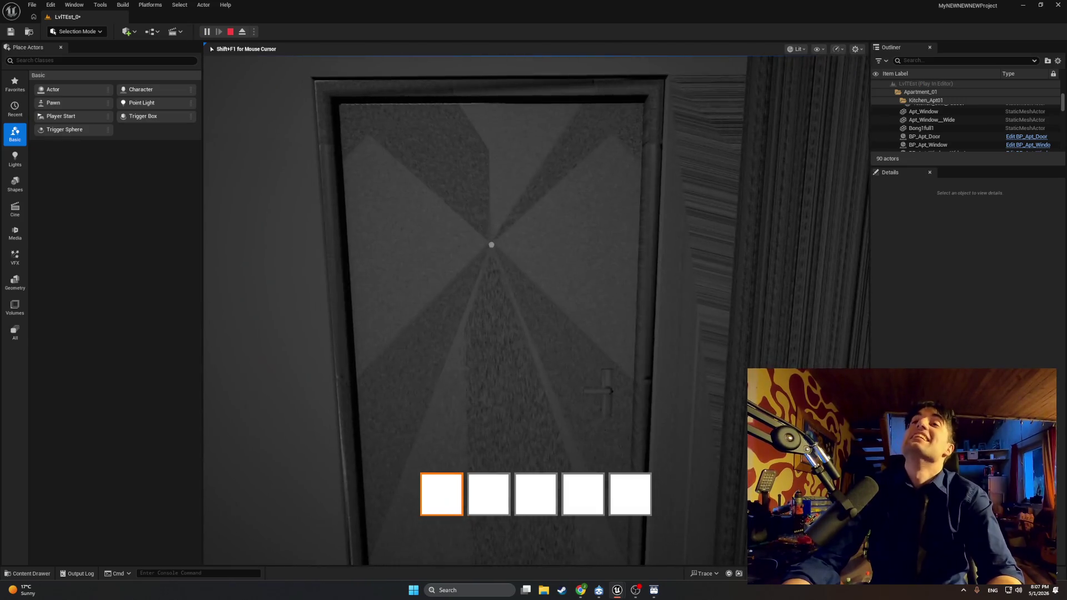
key("e")
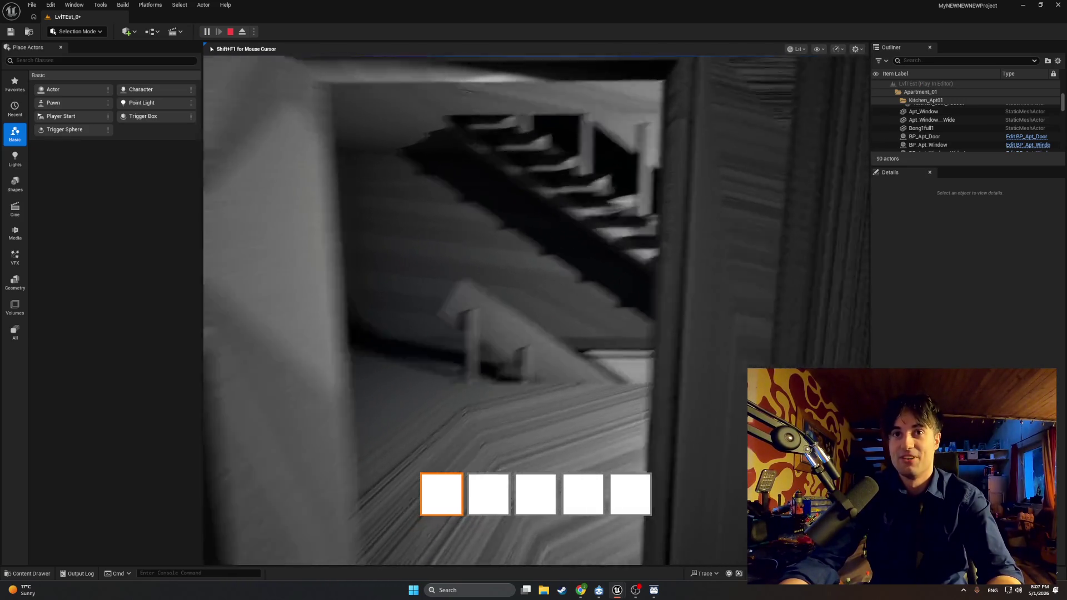
key("w")
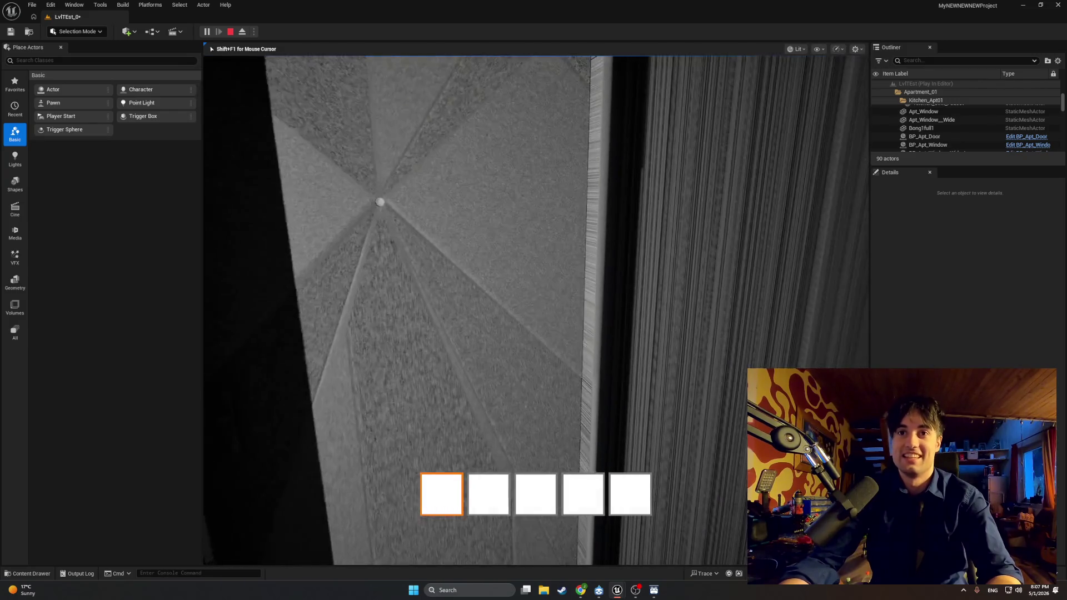
key("w")
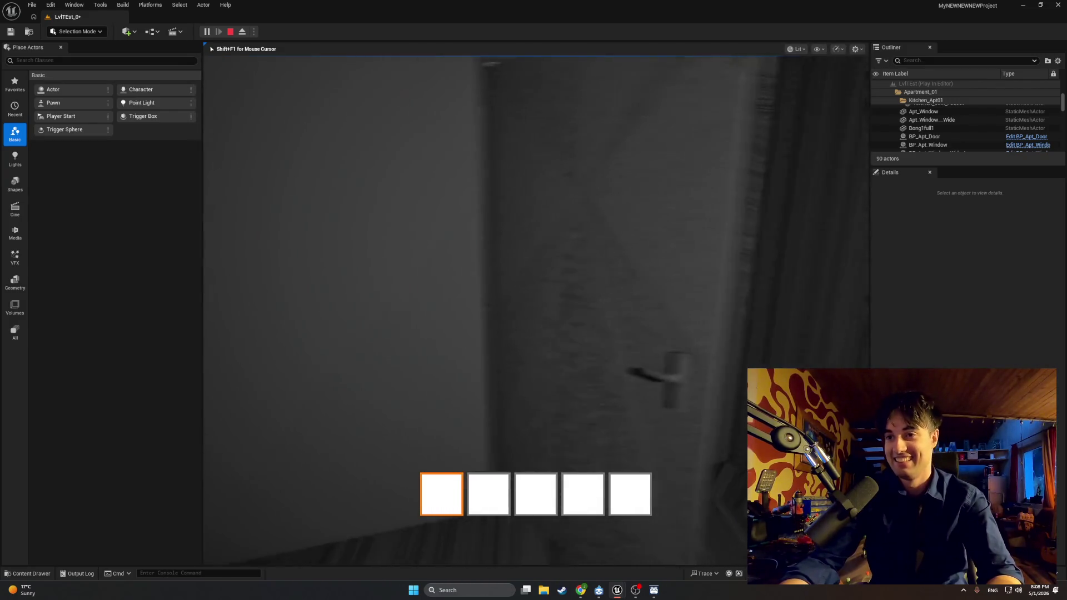
key("w")
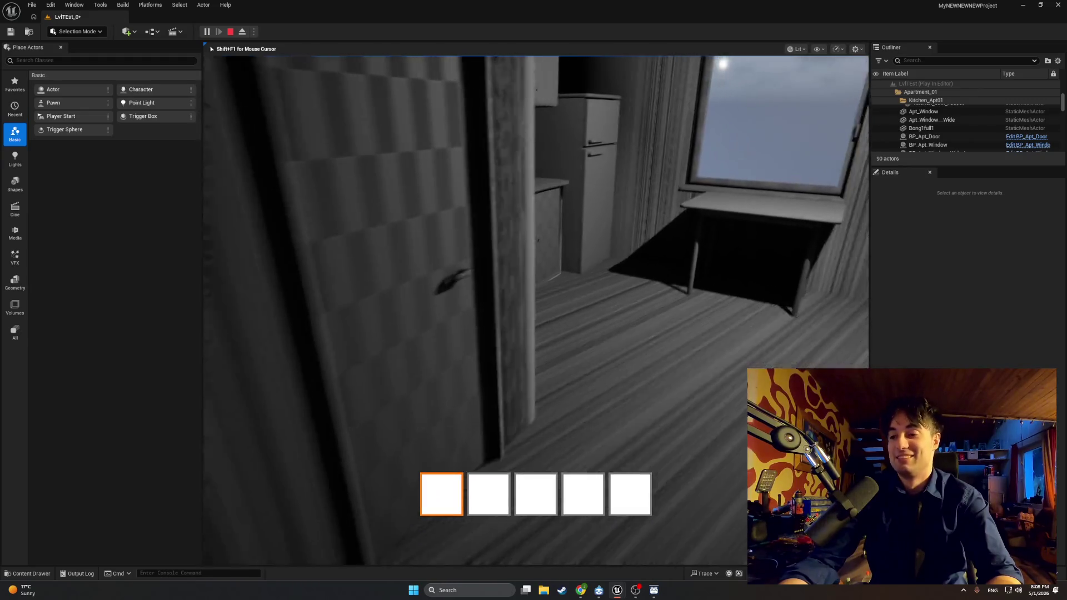
key("w")
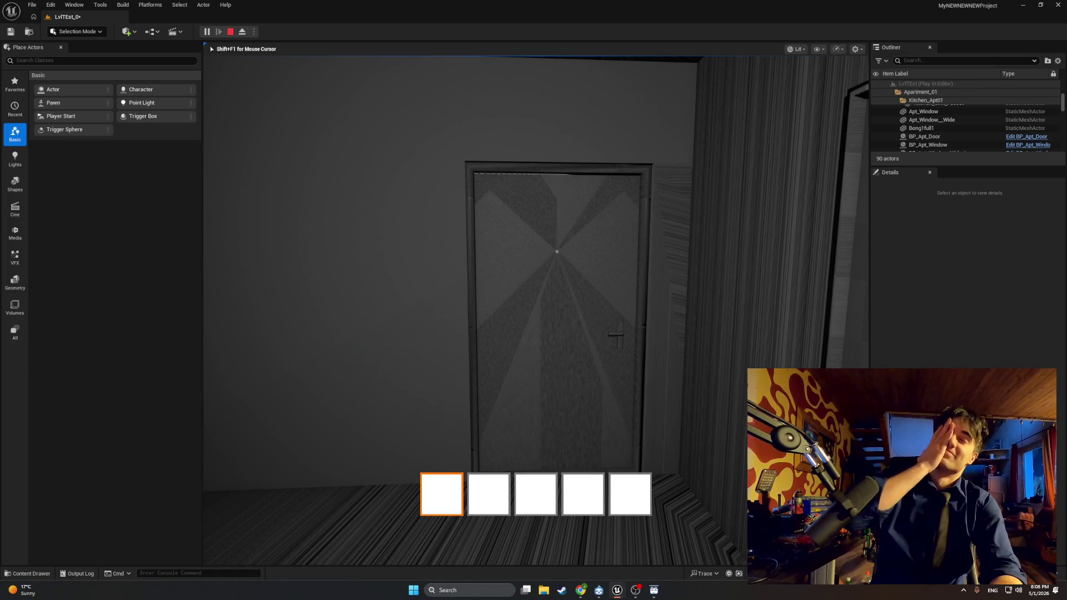
key("w")
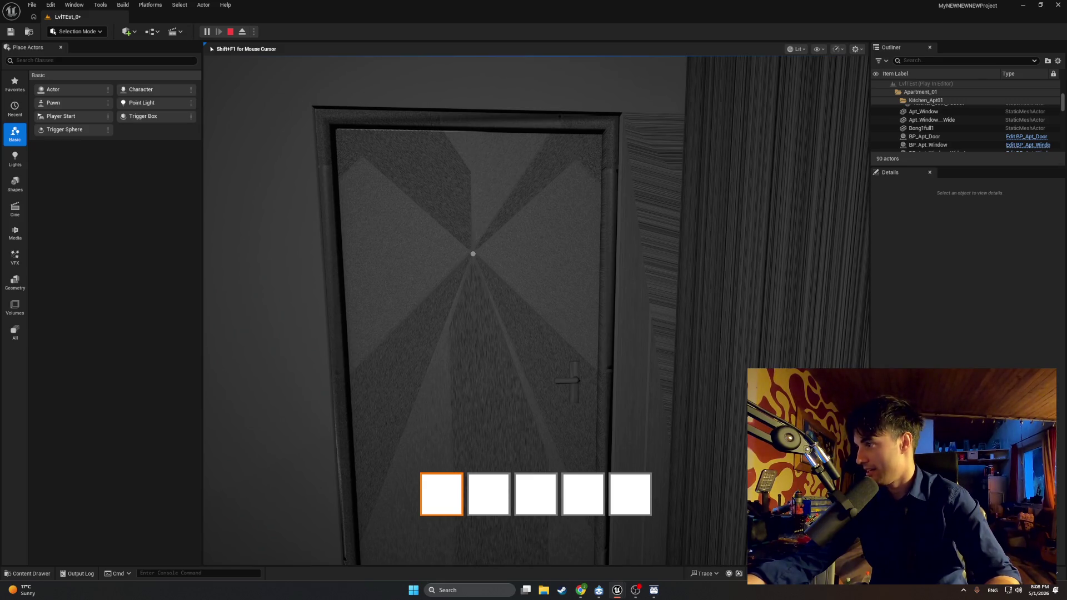
key("s")
key("Escape")
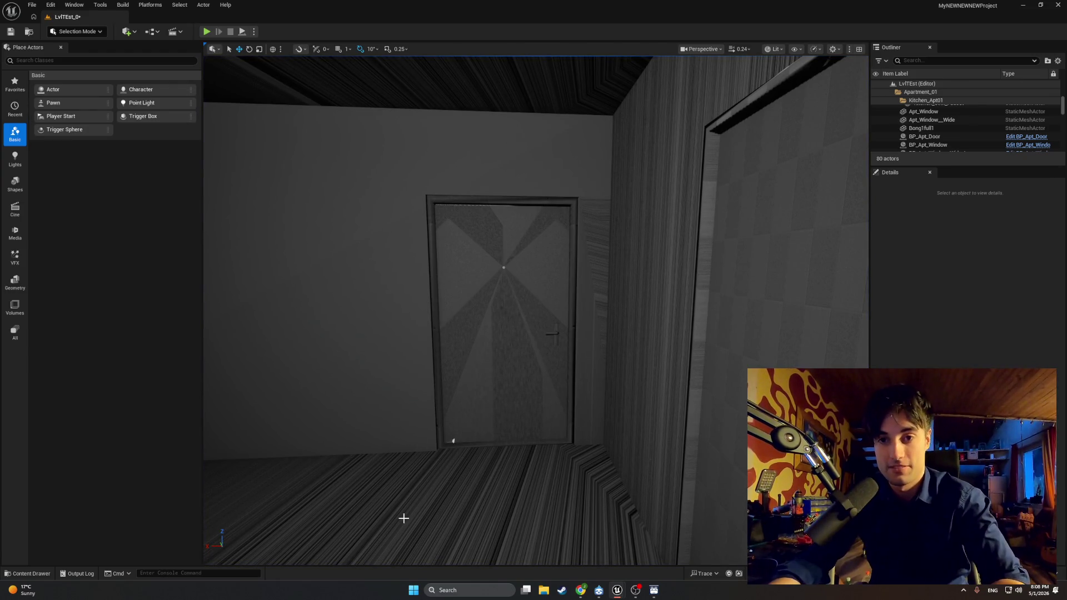
mouse_move(616, 589)
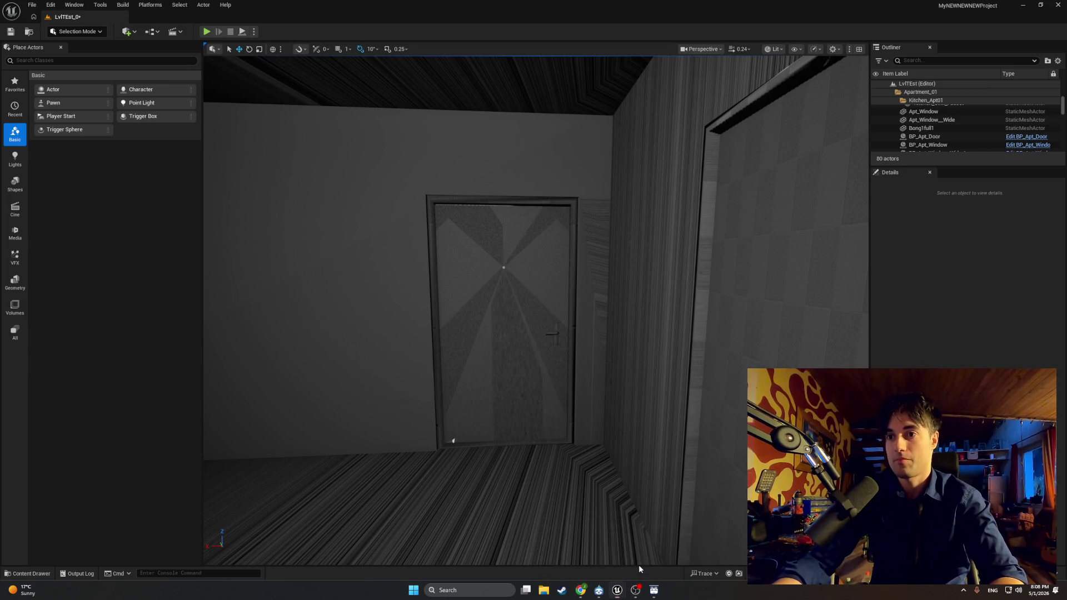
Restore the blueprint editor and open BP_MasterSwingDoor's EventGraph with its Event Tick rotation logic
left_click(638, 564)
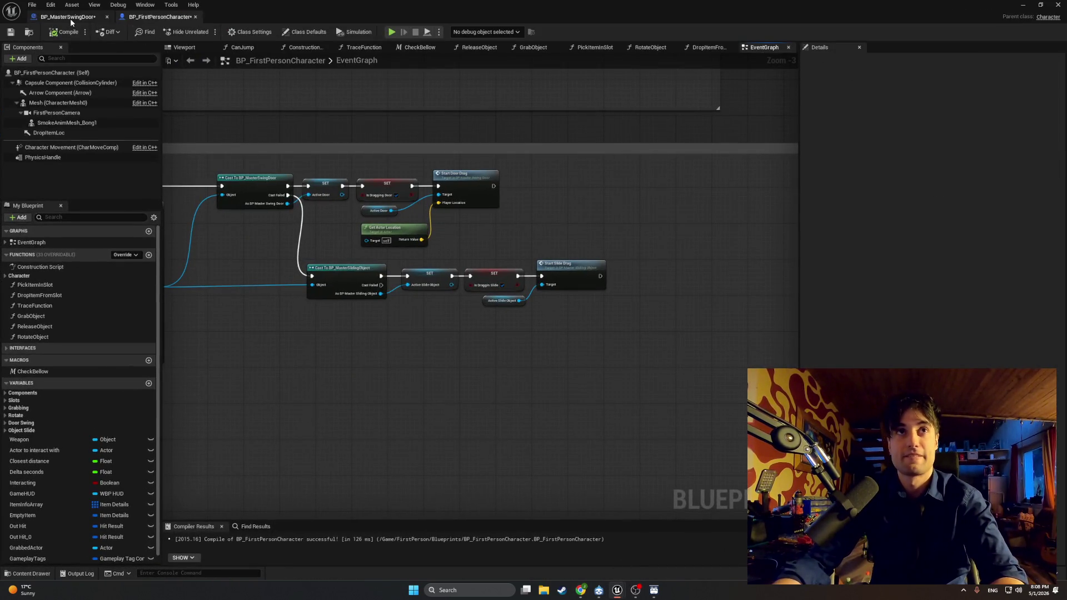
left_click(70, 17)
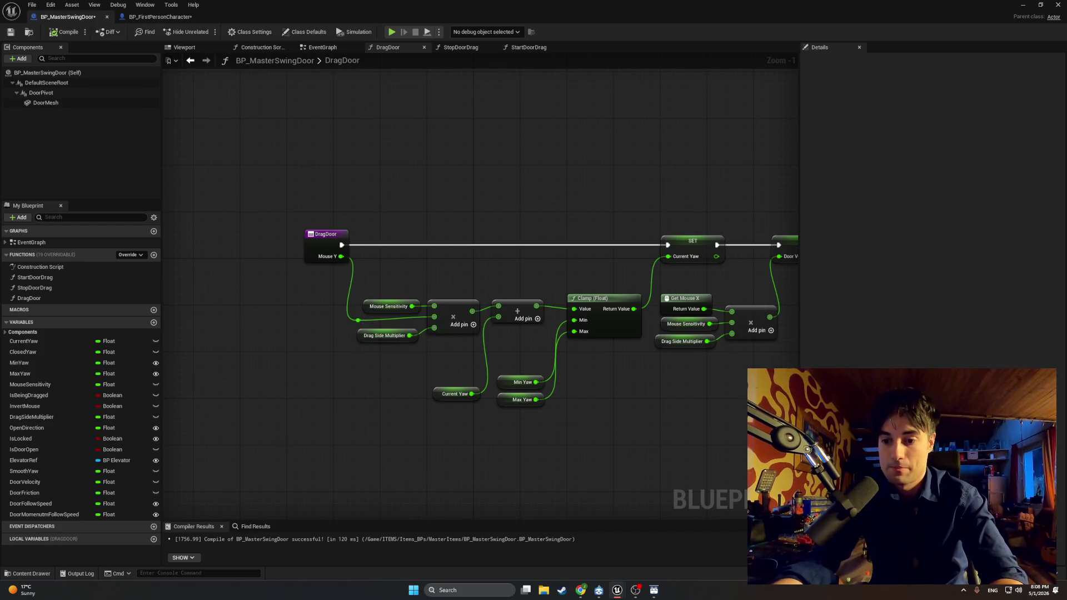
mouse_move(602, 493)
left_mouse_down()
mouse_move(410, 448)
mouse_move(412, 427)
left_mouse_up()
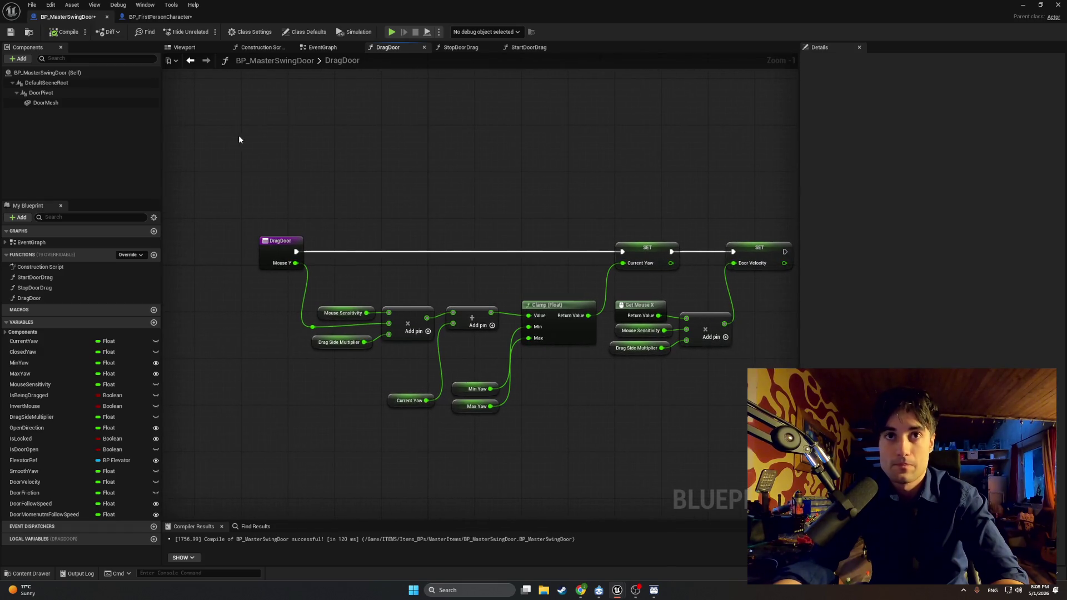
left_click(320, 47)
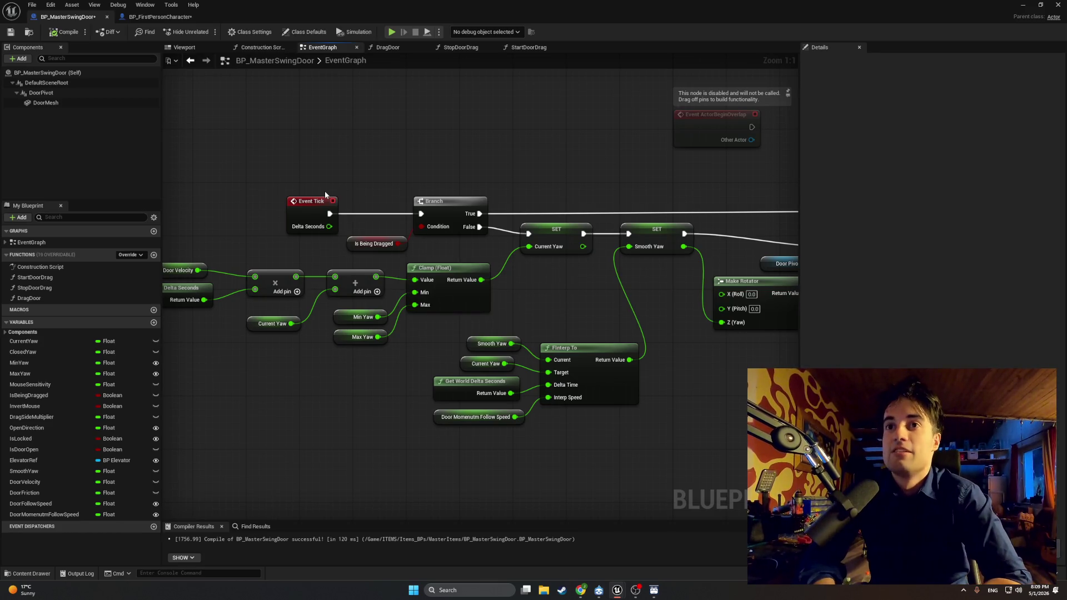
Pan the Event Tick graph to show Door Velocity, Make Rotator and Set Relative Rotation nodes
left_click_drag(325, 194, 391, 186)
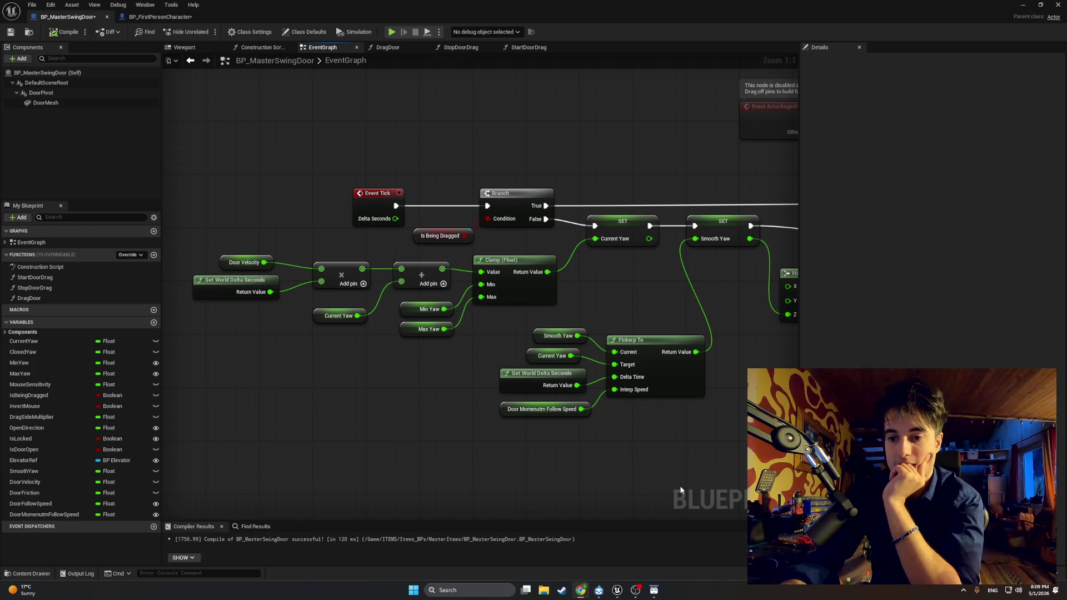
left_click_drag(631, 463, 490, 462)
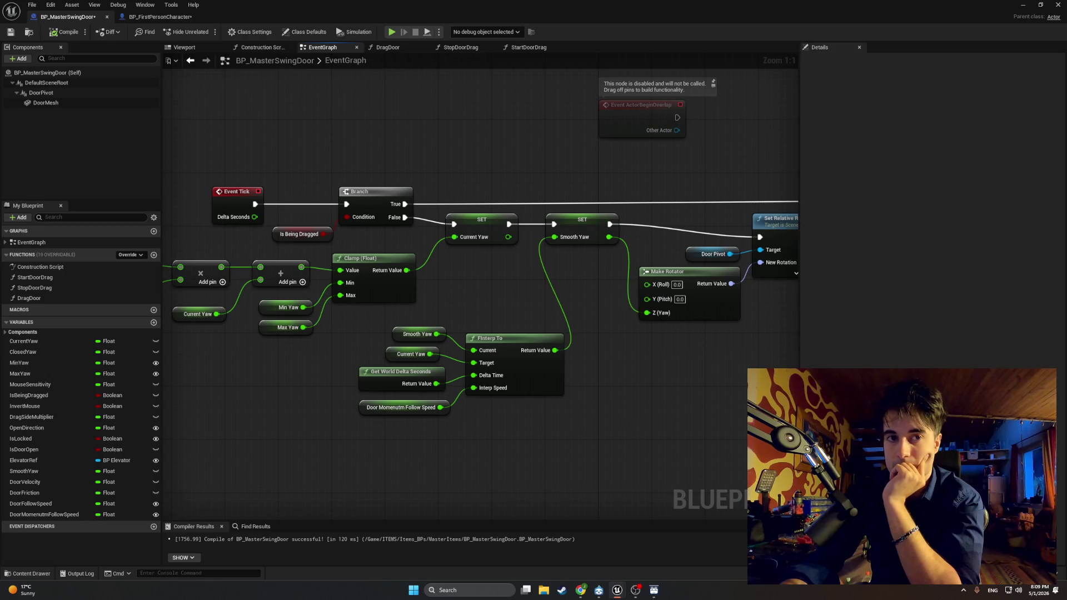
Make DoorFriction instance editable and duplicate the FInterp To node group
left_click(70, 493)
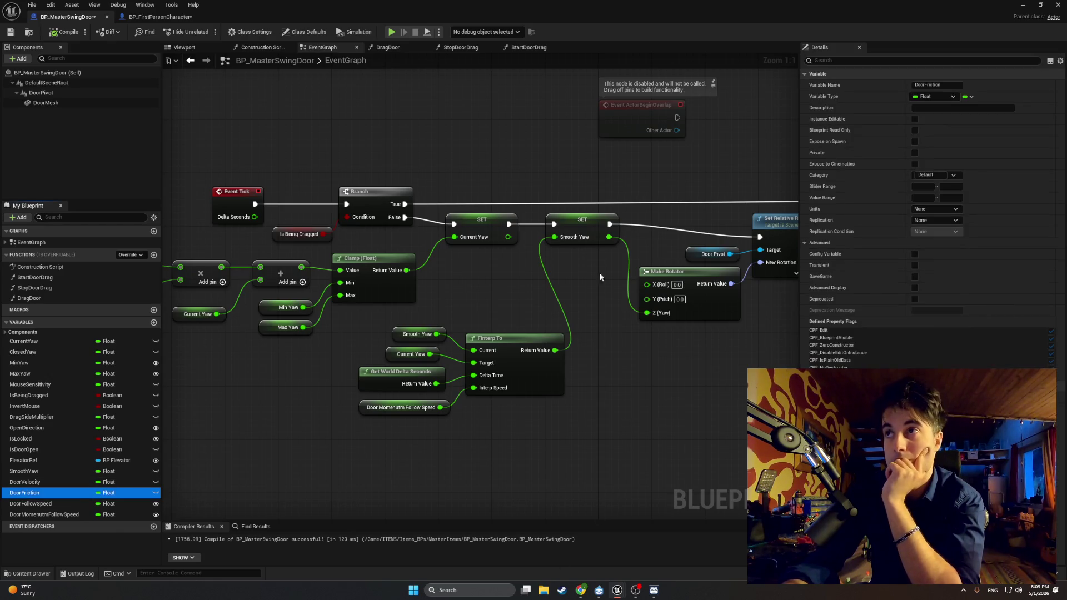
left_click(915, 118)
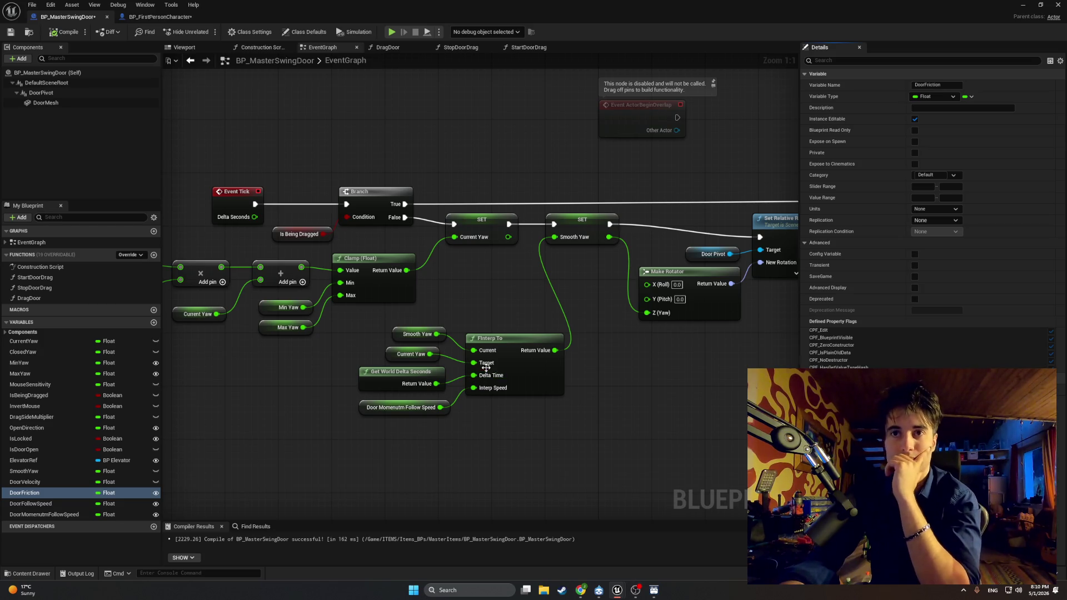
left_click_drag(506, 307, 396, 421)
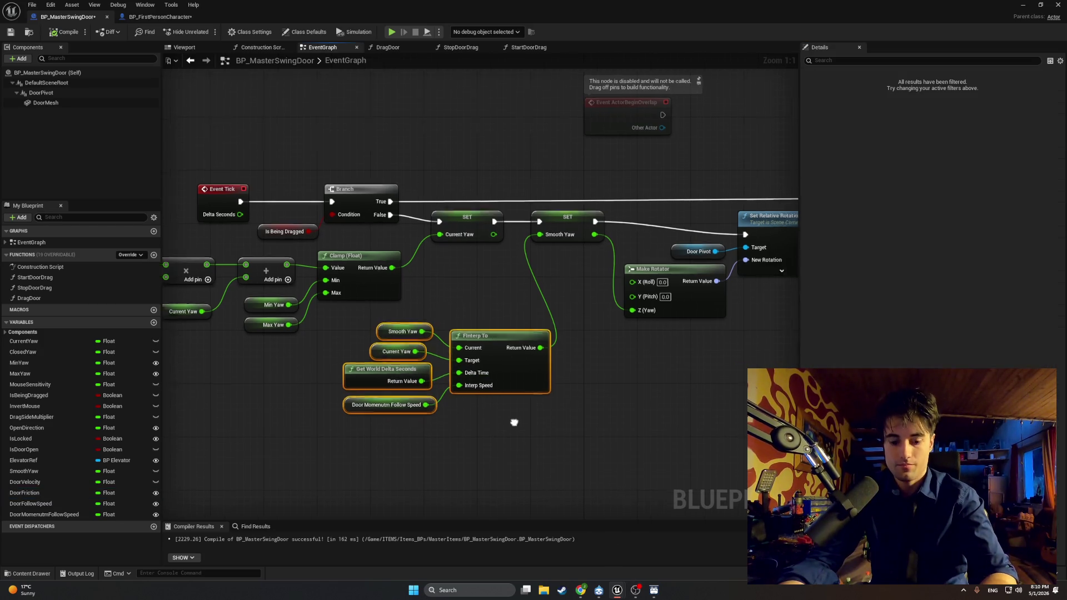
key("ctrl+c")
key("ctrl+v")
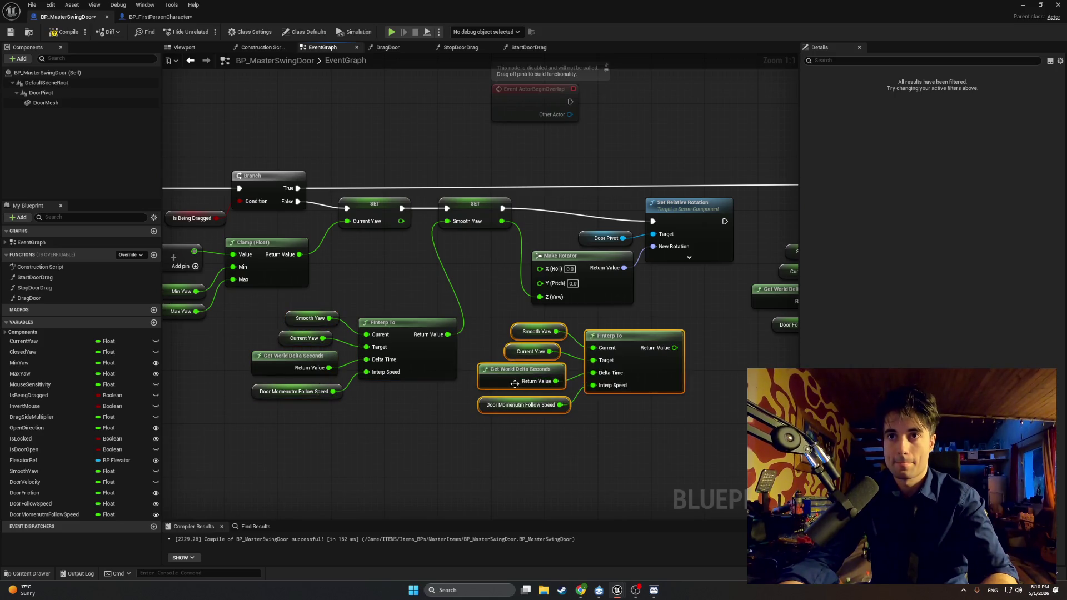
Rewire the copy with Door Velocity as Current, Target 0, and Door Friction as Interp Speed
left_click(507, 351)
key("Delete")
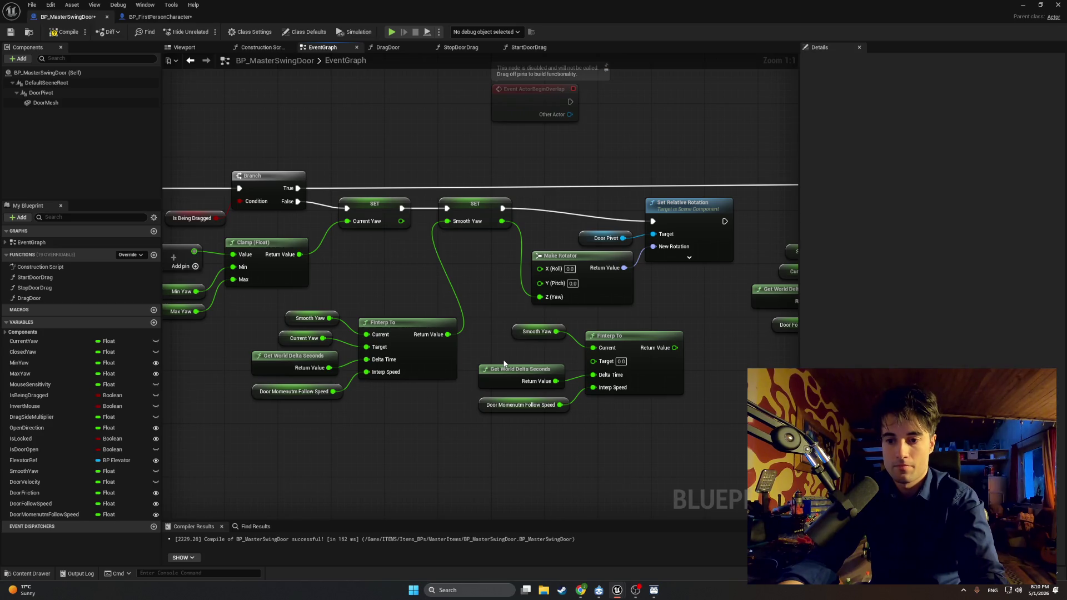
left_click(523, 332)
key("Delete")
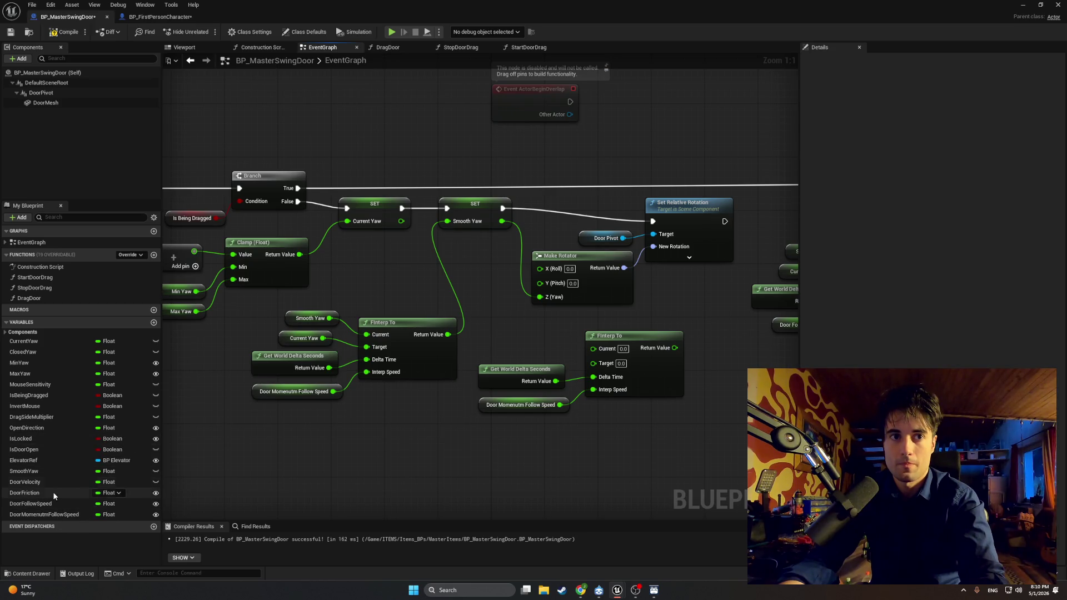
mouse_move(46, 481)
left_mouse_down()
mouse_move(501, 356)
mouse_move(502, 336)
mouse_move(593, 349)
left_mouse_up()
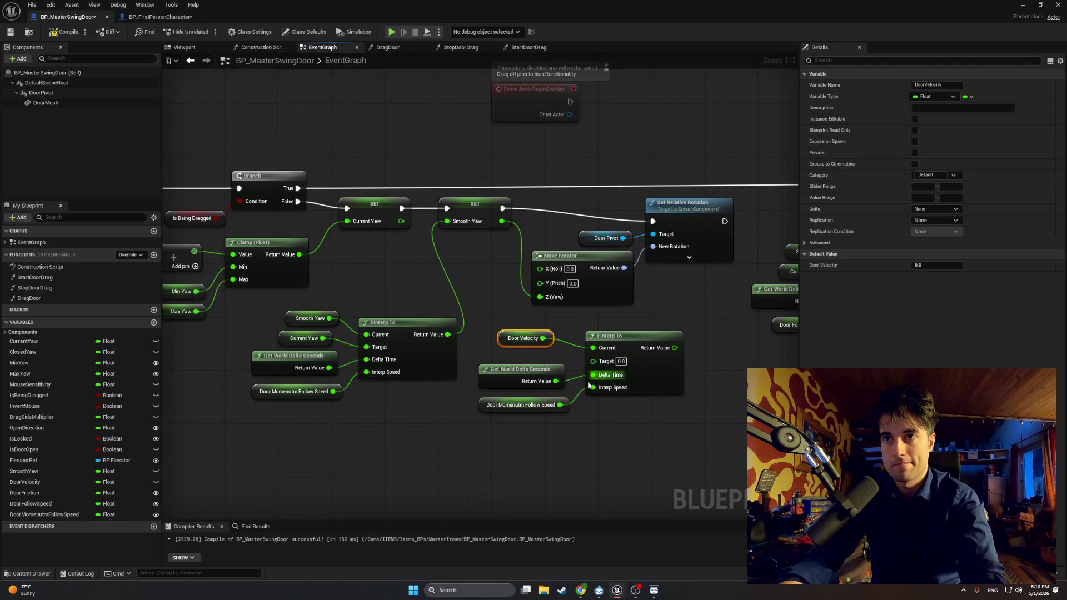
left_click(521, 404)
key("Delete")
mouse_move(75, 491)
left_mouse_down()
mouse_move(491, 408)
mouse_move(516, 414)
mouse_move(593, 388)
left_mouse_up()
left_click(525, 423)
left_click_drag(502, 408, 522, 401)
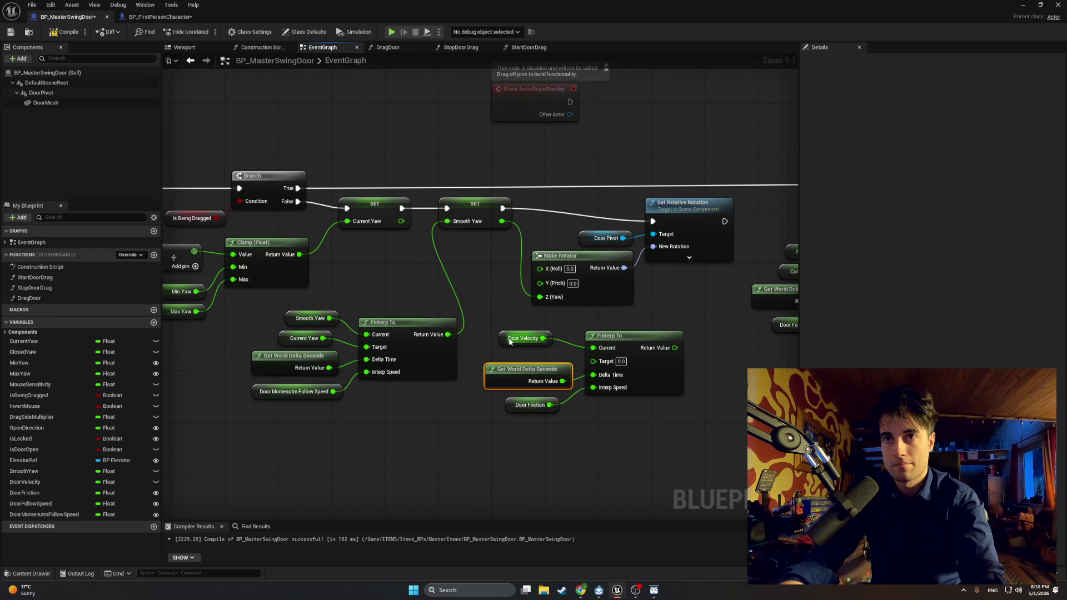
left_click_drag(509, 341, 522, 348)
Arrange the graph so the velocity decay group sits beneath the original FInterp To group
scroll(494, 412, "down", 1)
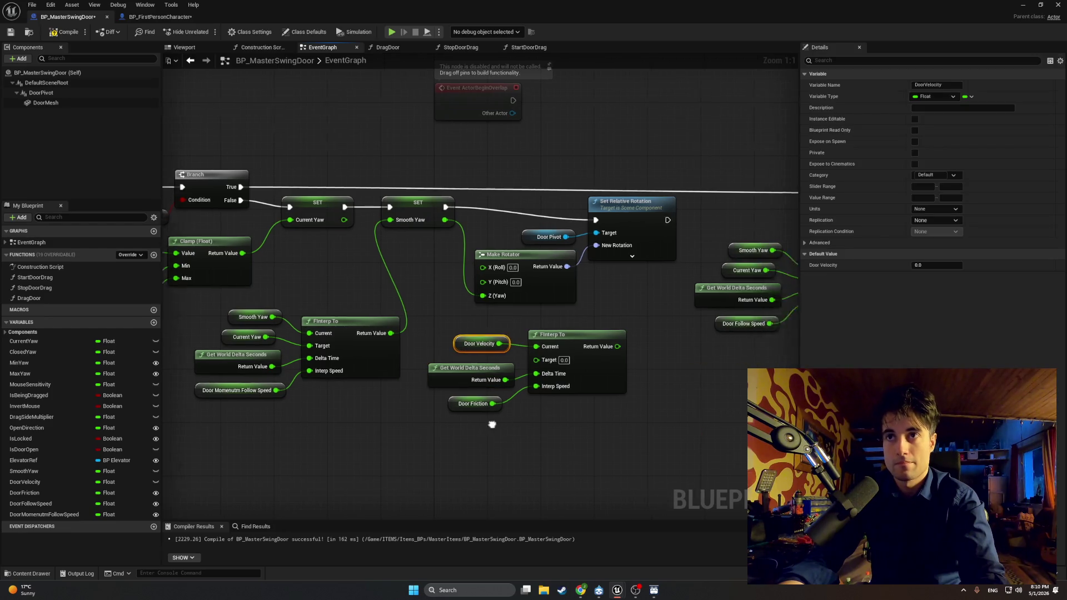
left_click(445, 344)
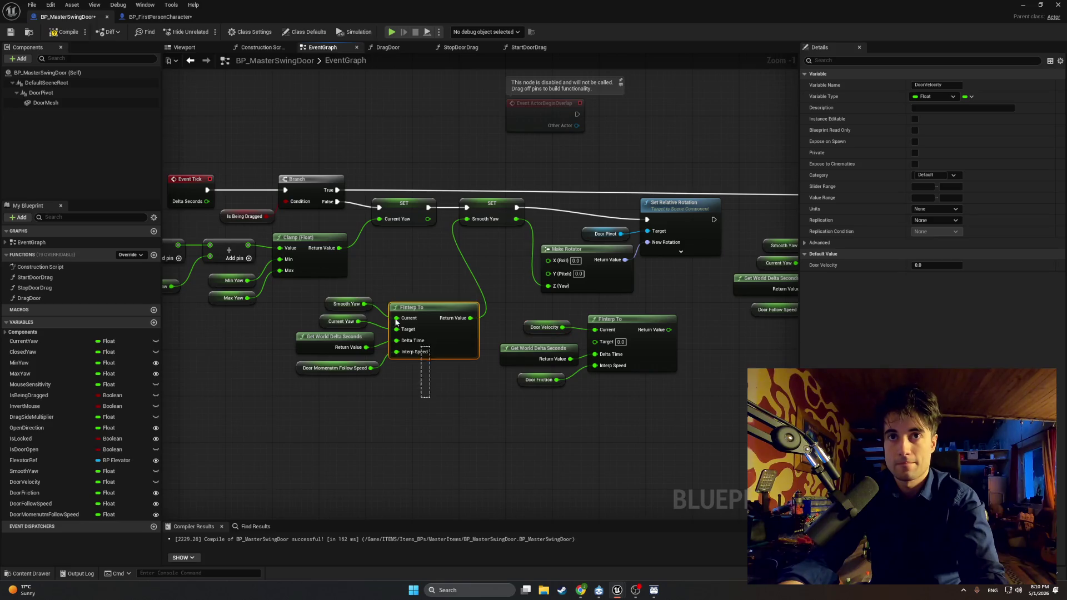
left_click_drag(454, 423, 323, 303)
left_click_drag(447, 248, 496, 253)
left_click_drag(531, 292, 339, 309)
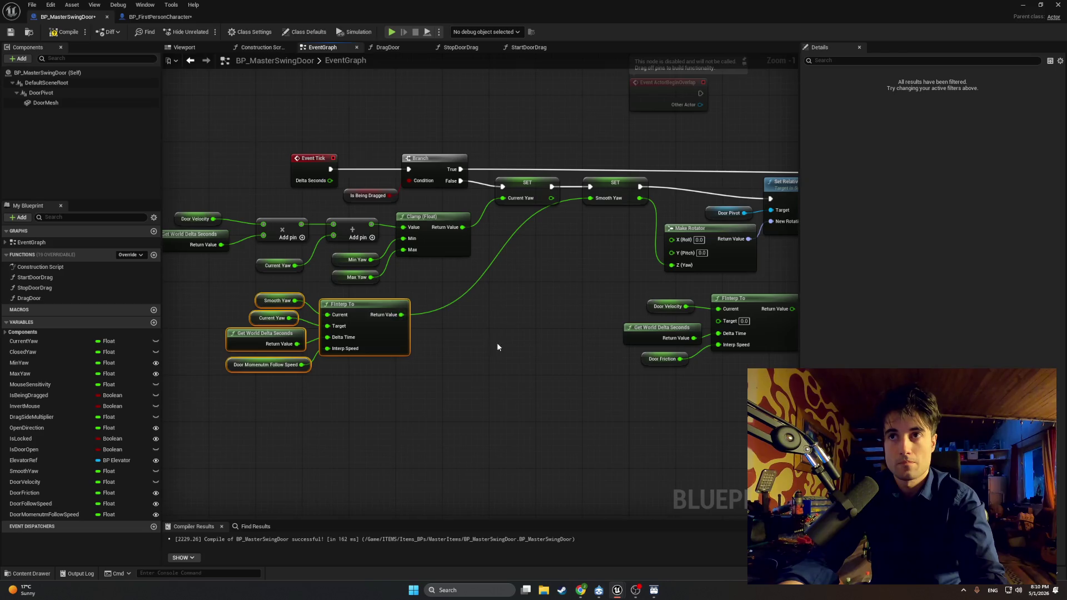
left_click_drag(496, 346, 370, 340)
left_click_drag(524, 381, 679, 285)
left_click_drag(595, 294, 401, 305)
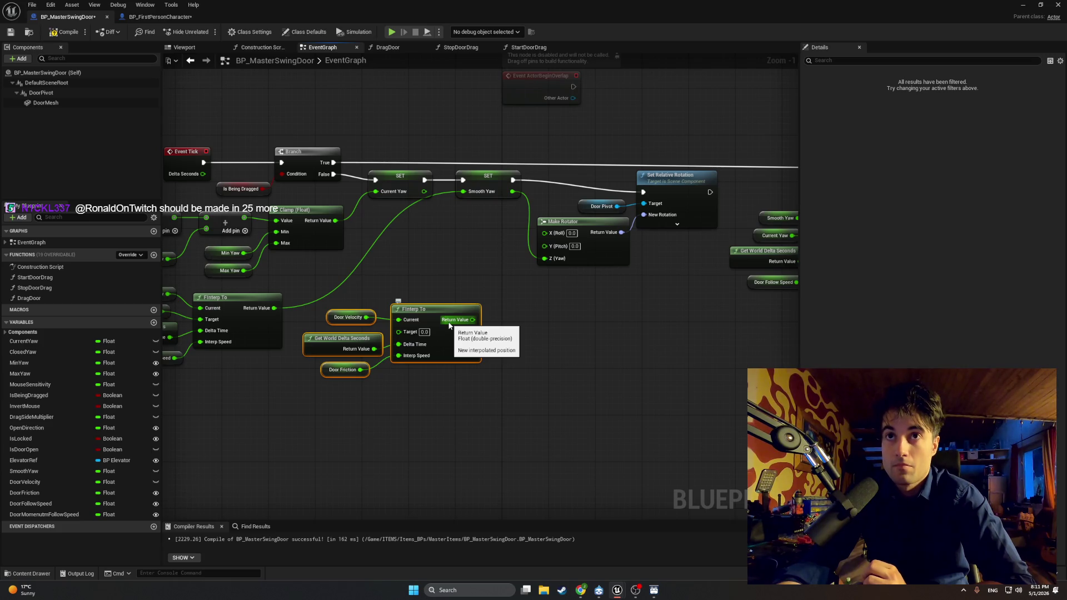
Feed the velocity FInterp To result into a new SET Door Velocity node placed beside it
left_click_drag(449, 325, 521, 322)
type("set door ")
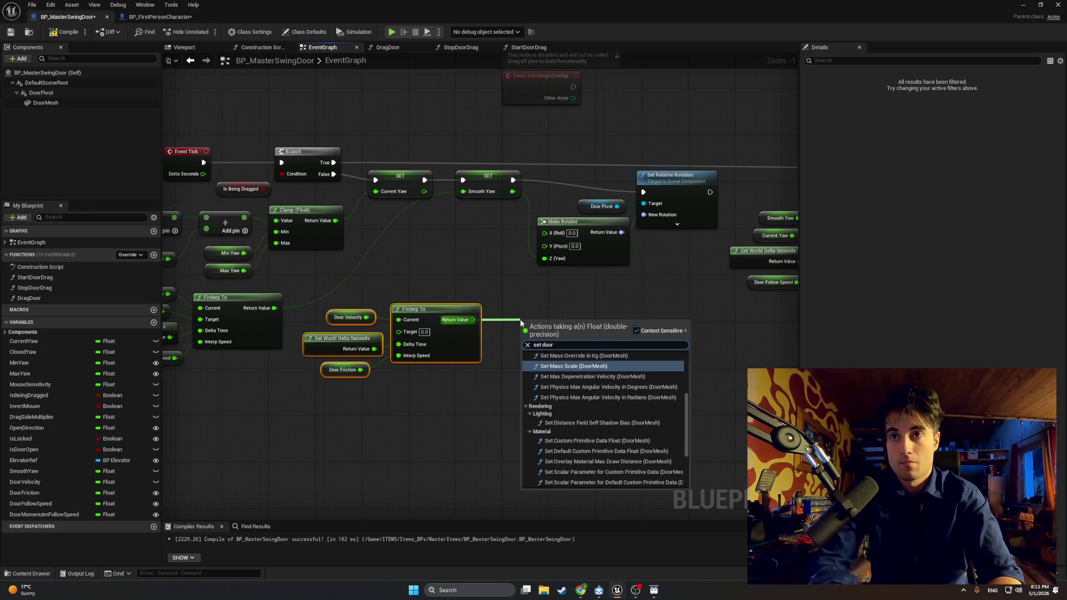
type("vel")
key("Return")
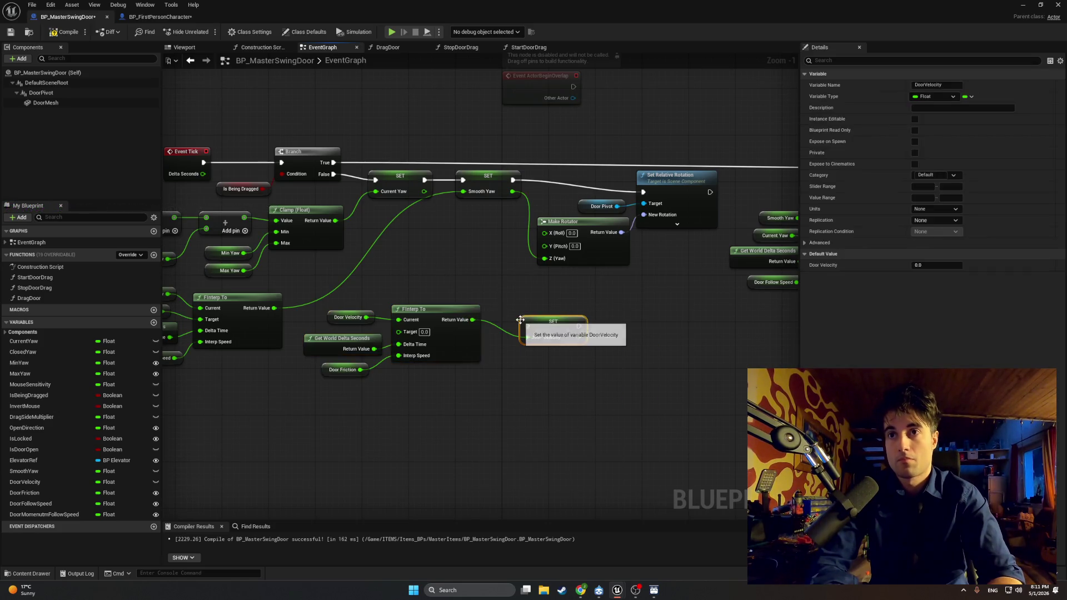
left_click_drag(546, 317, 517, 301)
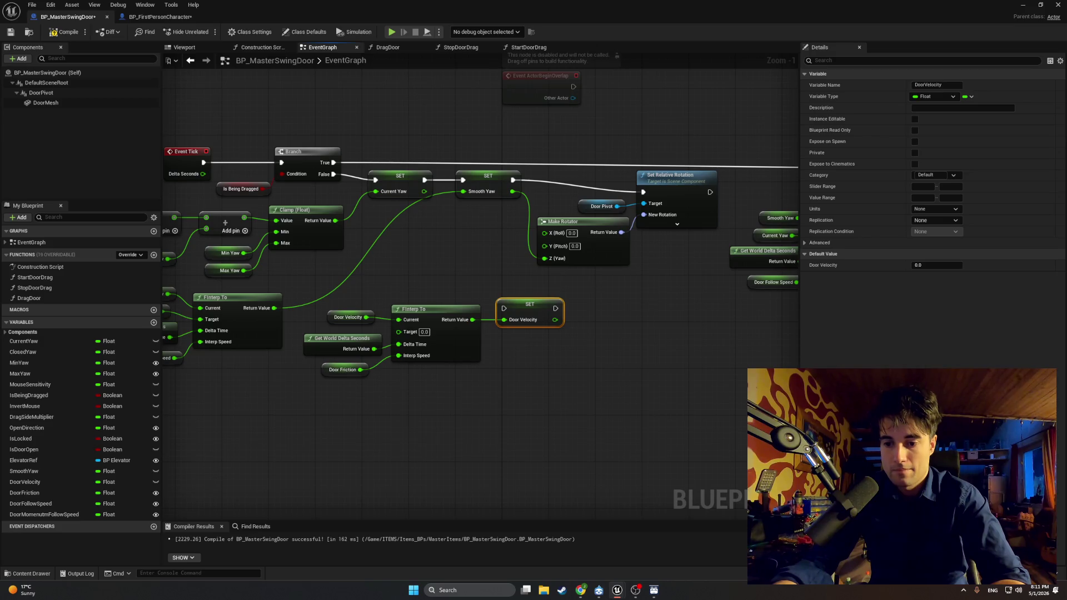
scroll(496, 415, "down", 2)
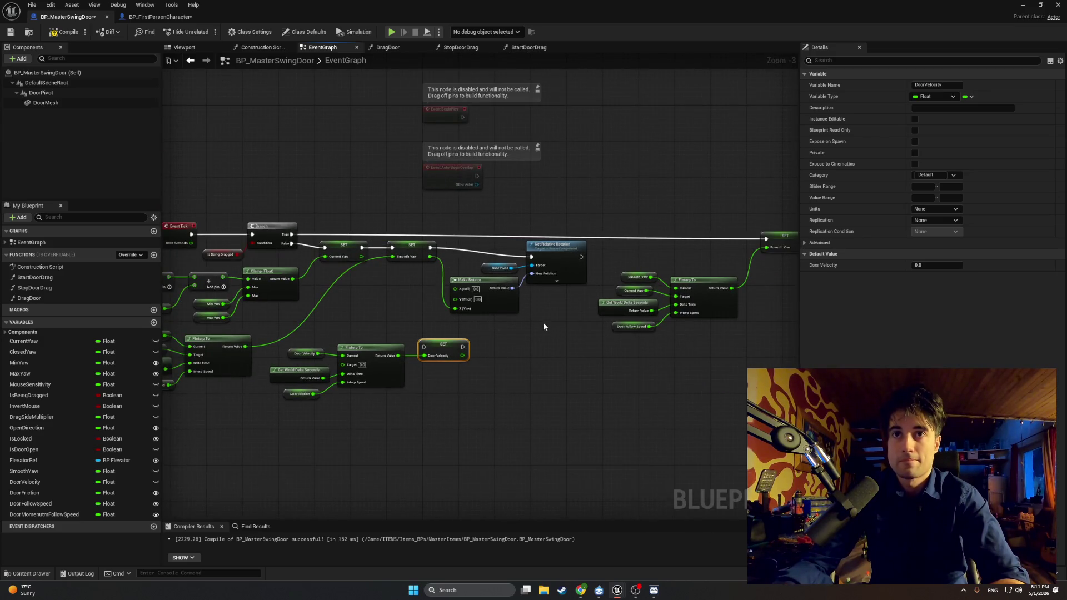
Reposition the Smooth Yaw FInterp group and remove the stray reroute knot on its wire
left_click_drag(538, 368, 409, 276)
left_click_drag(474, 277, 510, 300)
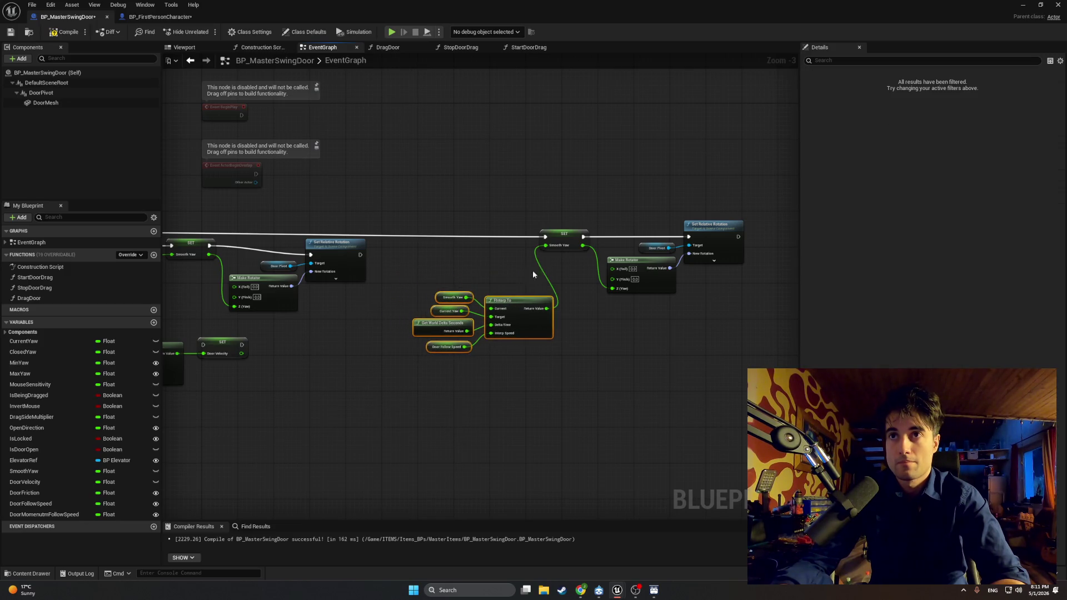
mouse_move(565, 234)
left_mouse_down()
mouse_move(574, 237)
mouse_move(543, 263)
left_mouse_up()
key("Escape")
key("ctrl+a")
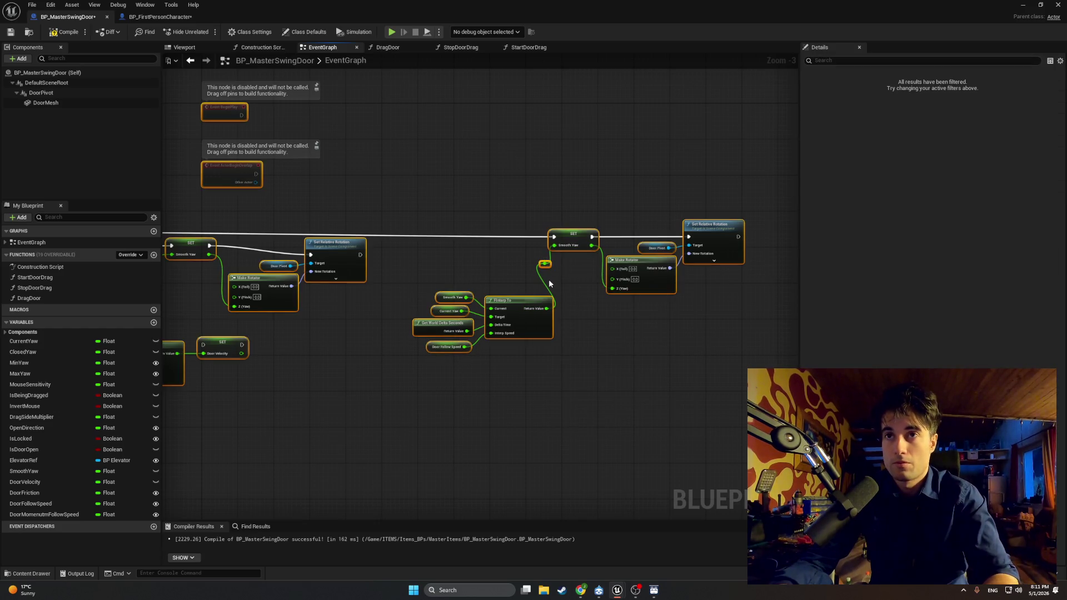
left_click(493, 268)
key("ctrl+z")
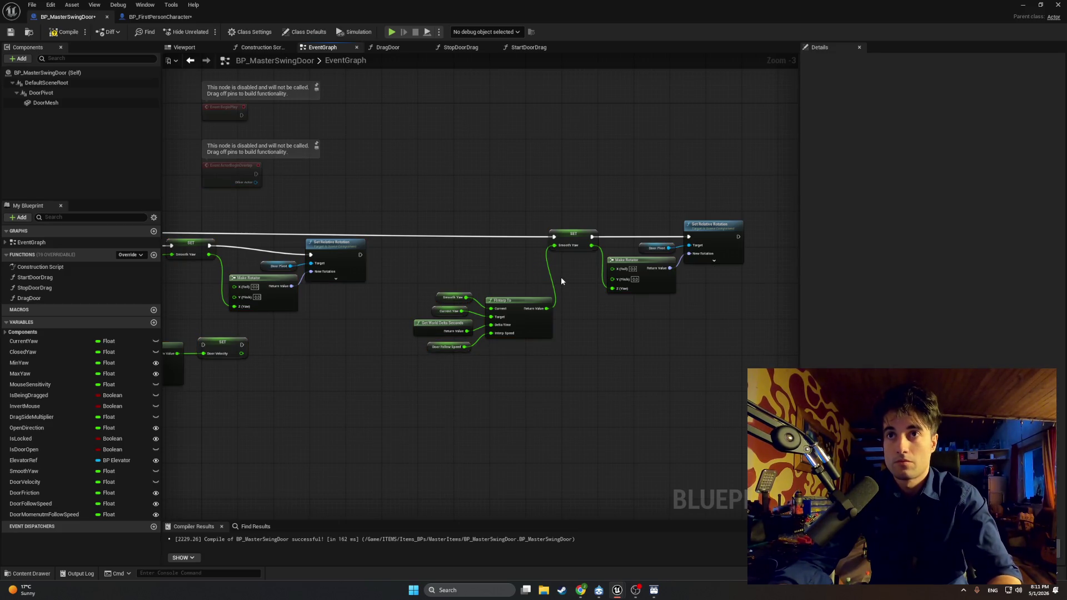
left_click_drag(512, 308, 559, 311)
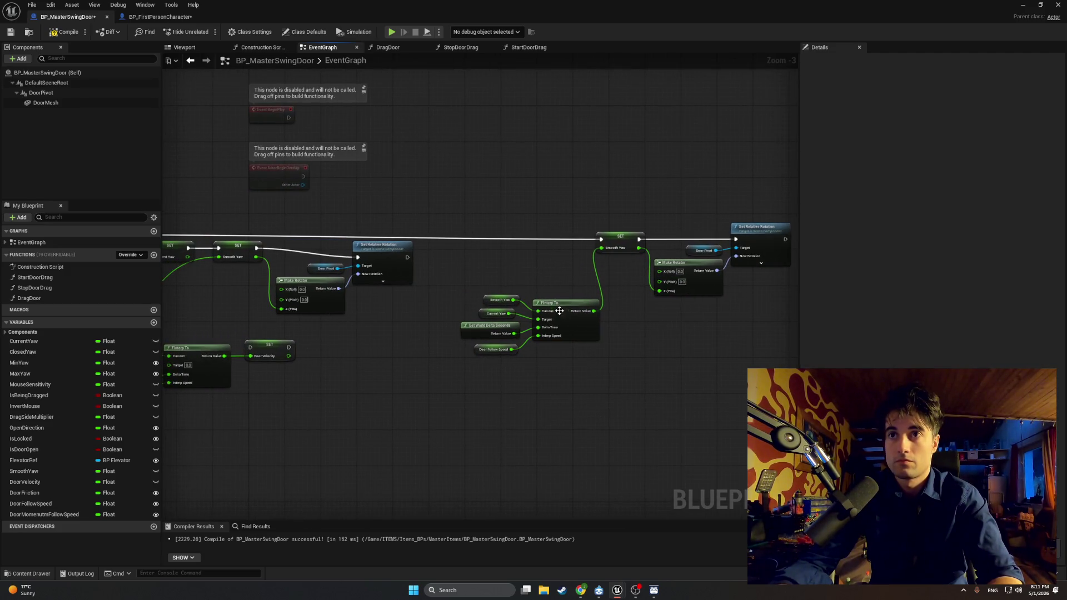
left_click_drag(622, 389, 460, 293)
left_click_drag(570, 305, 575, 273)
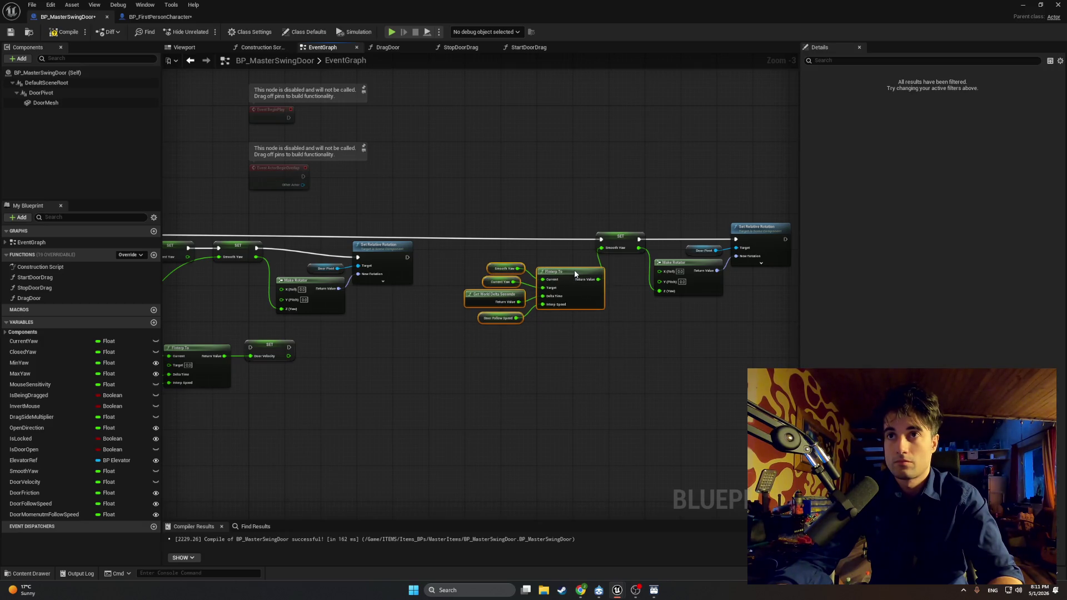
mouse_move(431, 276)
left_mouse_down()
mouse_move(643, 309)
mouse_move(463, 309)
mouse_move(489, 305)
left_mouse_up()
Shift the Event Tick chain left and place the Door Velocity decay nodes under SET Smooth Yaw
scroll(515, 329, "down", 4)
scroll(522, 345, "up", 5)
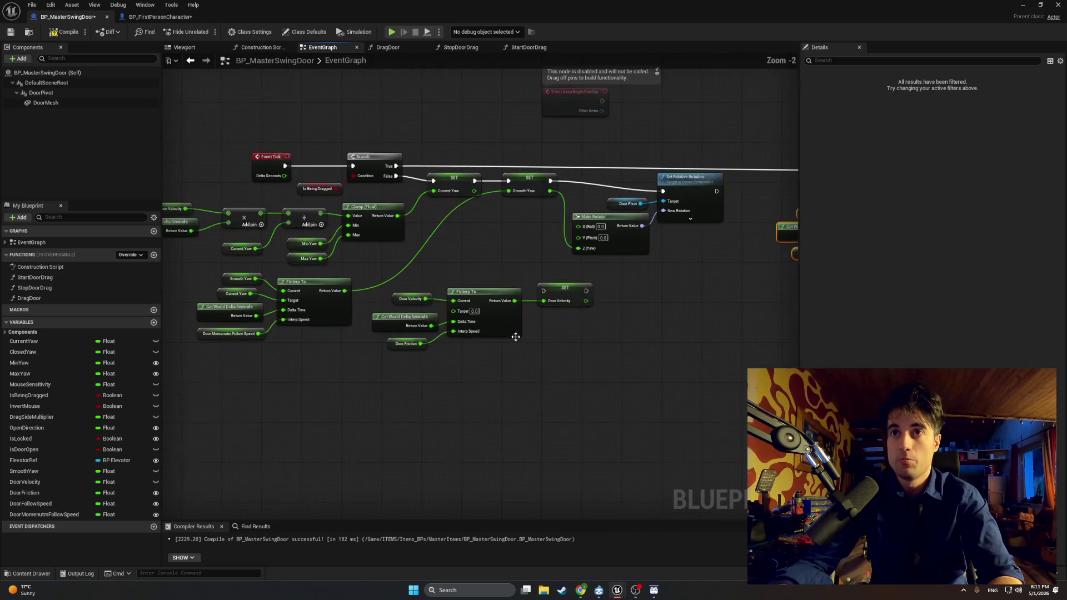
scroll(535, 361, "down", 1)
mouse_move(560, 385)
left_mouse_down()
mouse_move(360, 174)
mouse_move(233, 140)
mouse_move(198, 148)
mouse_move(303, 135)
mouse_move(381, 160)
left_mouse_up()
left_click_drag(489, 208, 343, 206)
left_click_drag(423, 188, 379, 194)
mouse_move(449, 408)
left_mouse_down()
mouse_move(255, 321)
mouse_move(396, 290)
mouse_move(285, 393)
left_mouse_up()
left_click(396, 290)
mouse_move(368, 328)
left_mouse_down()
mouse_move(459, 284)
mouse_move(490, 241)
mouse_move(445, 281)
left_mouse_up()
left_click(516, 324)
left_click_drag(516, 324, 484, 352)
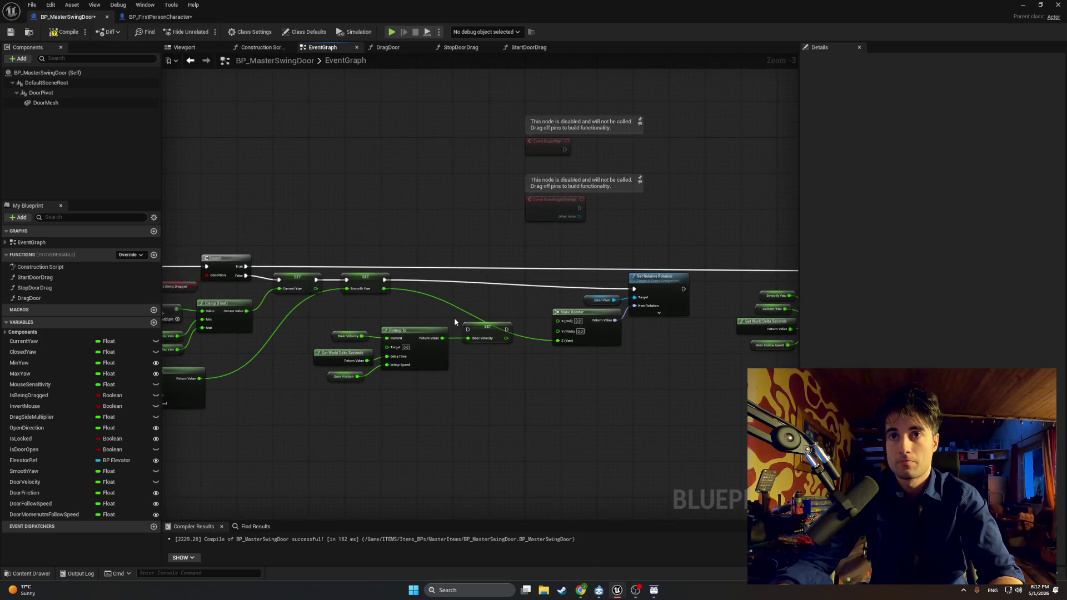
scroll(454, 321, "up", 3)
Wire SET Door Velocity's execution between SET Smooth Yaw and Set Relative Rotation
left_click_drag(505, 334, 507, 284)
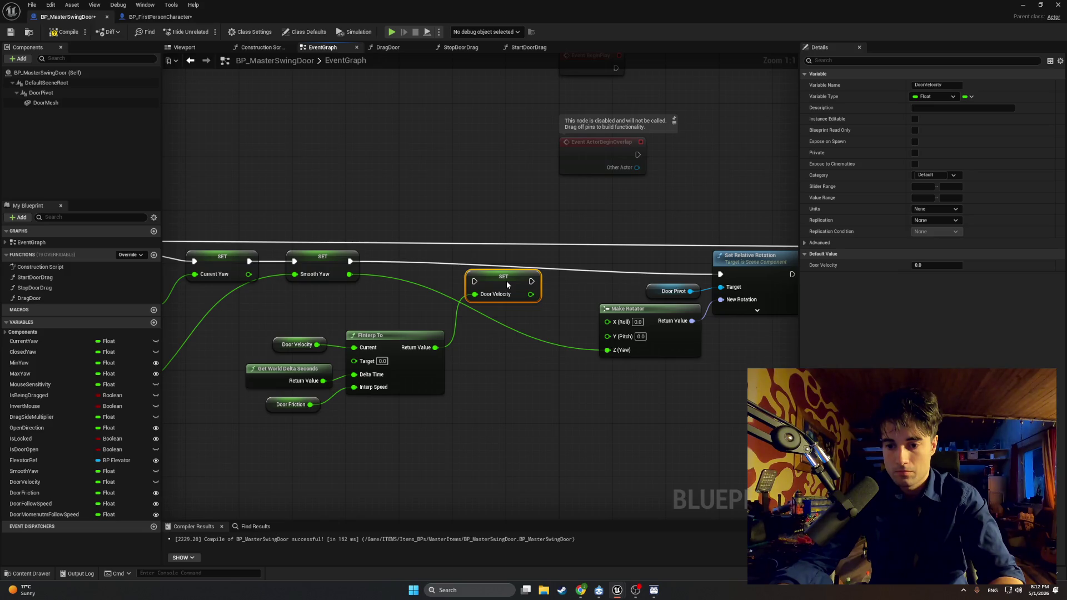
mouse_move(506, 285)
left_mouse_down()
mouse_move(510, 270)
mouse_move(491, 270)
left_mouse_up()
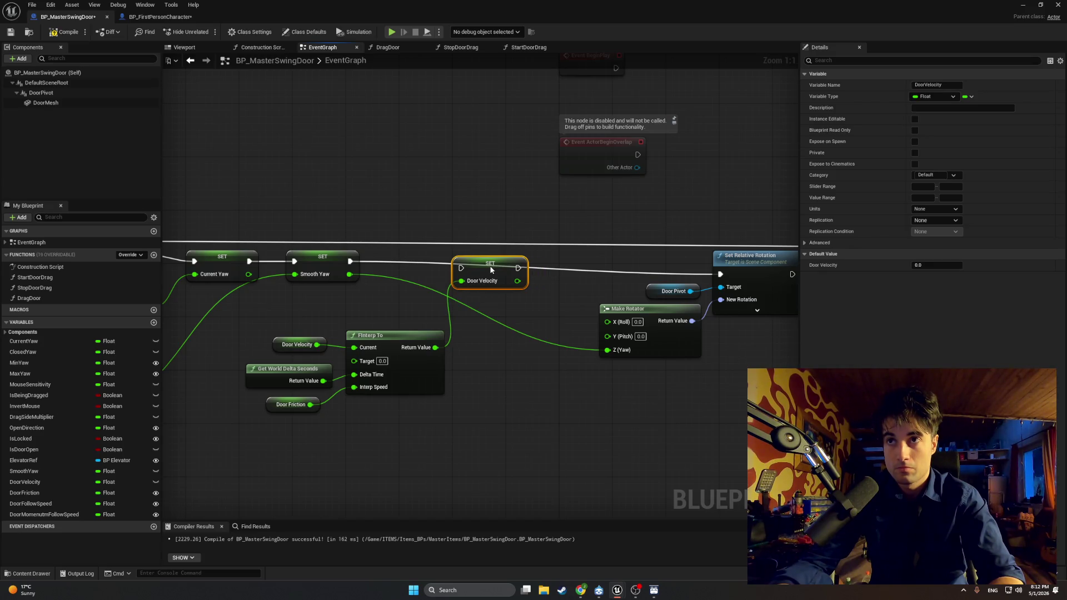
left_click_drag(350, 261, 460, 268)
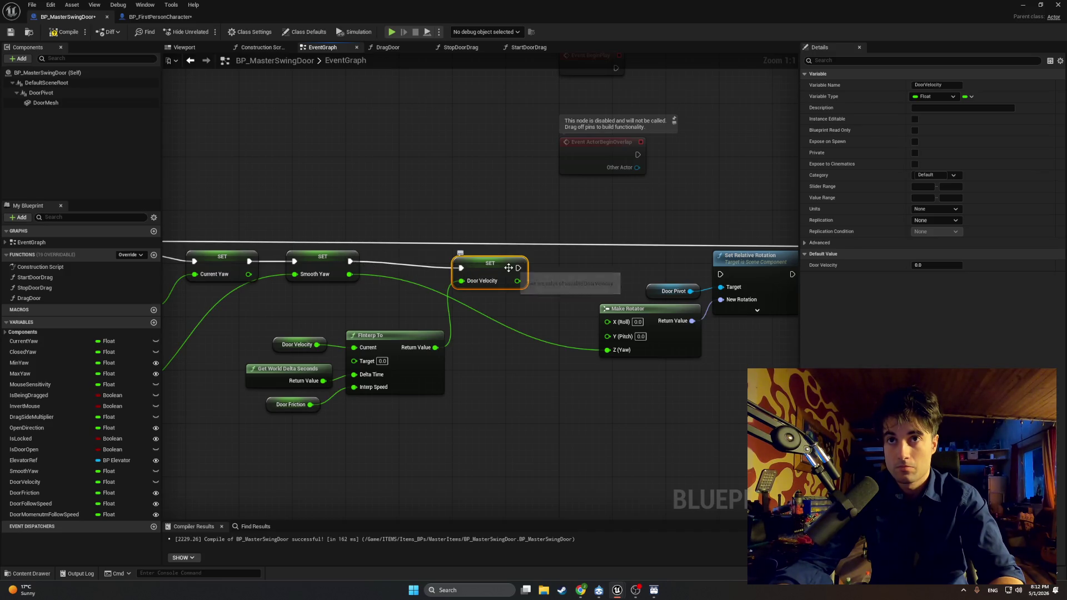
left_click_drag(517, 268, 721, 274)
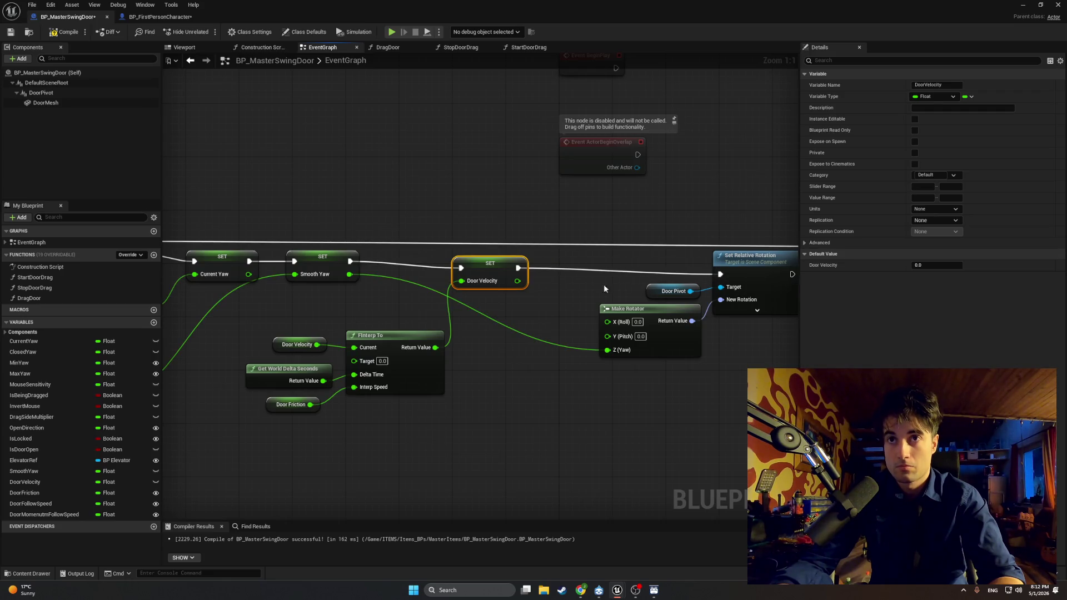
left_click_drag(491, 272, 484, 272)
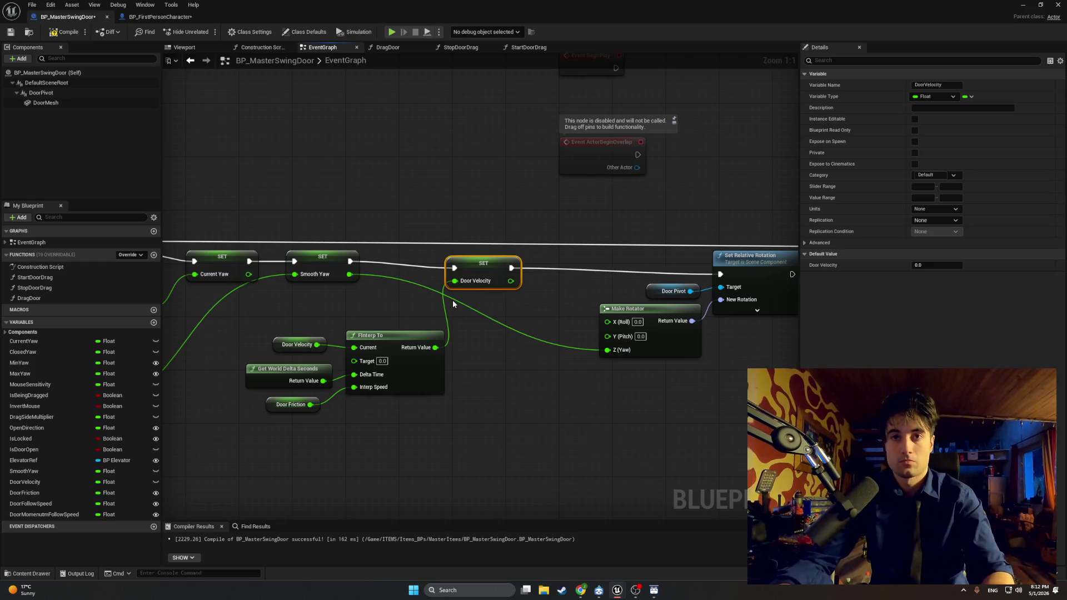
Take a screenshot of the velocity node network
key("super+shift+s")
mouse_move(765, 456)
left_mouse_down()
mouse_move(602, 297)
mouse_move(232, 219)
left_mouse_up()
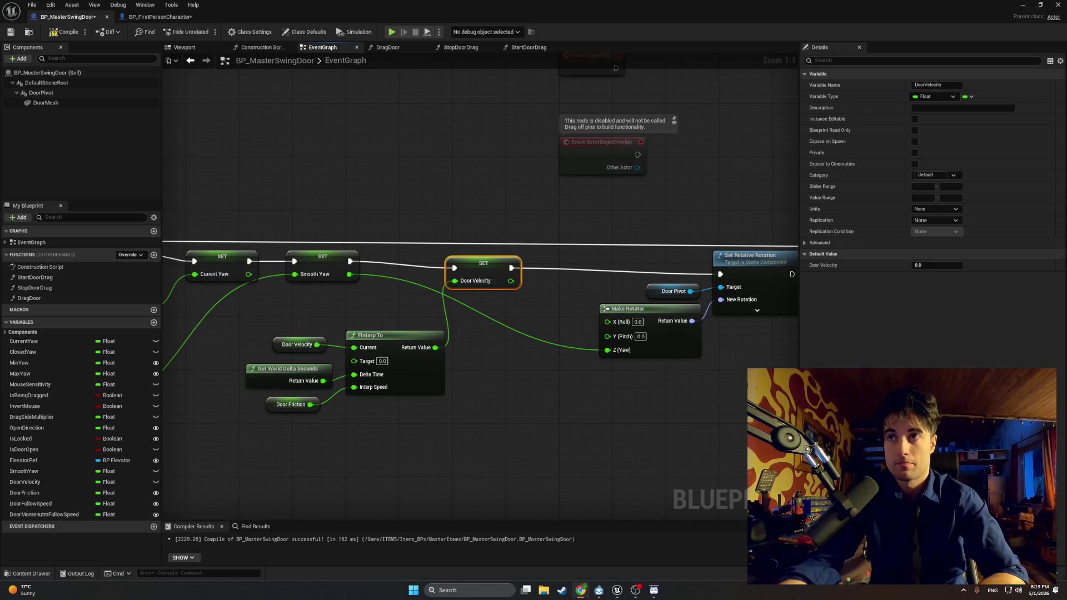
left_click_drag(633, 453, 483, 451)
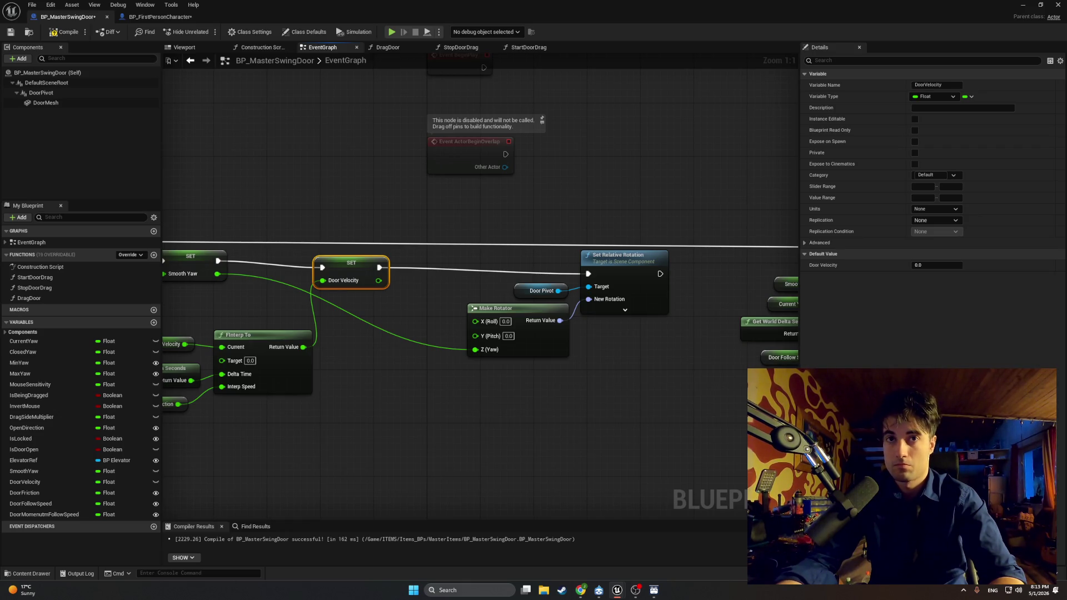
Break the Door Velocity exec link and connect SET Smooth Yaw directly to Set Relative Rotation
left_click_drag(438, 415, 500, 427)
left_click(459, 283)
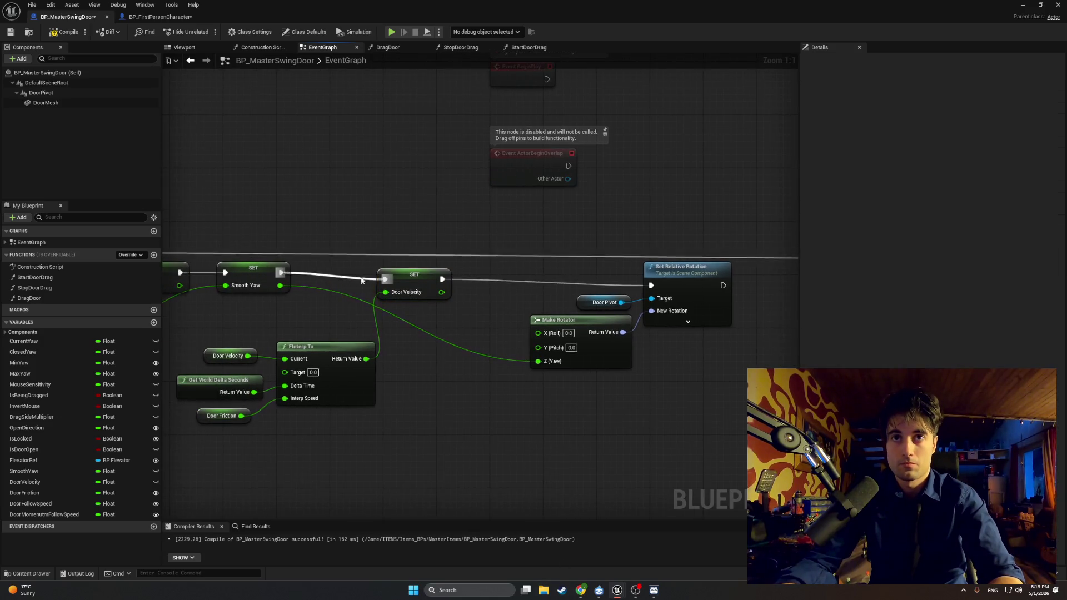
left_click(468, 281, "alt")
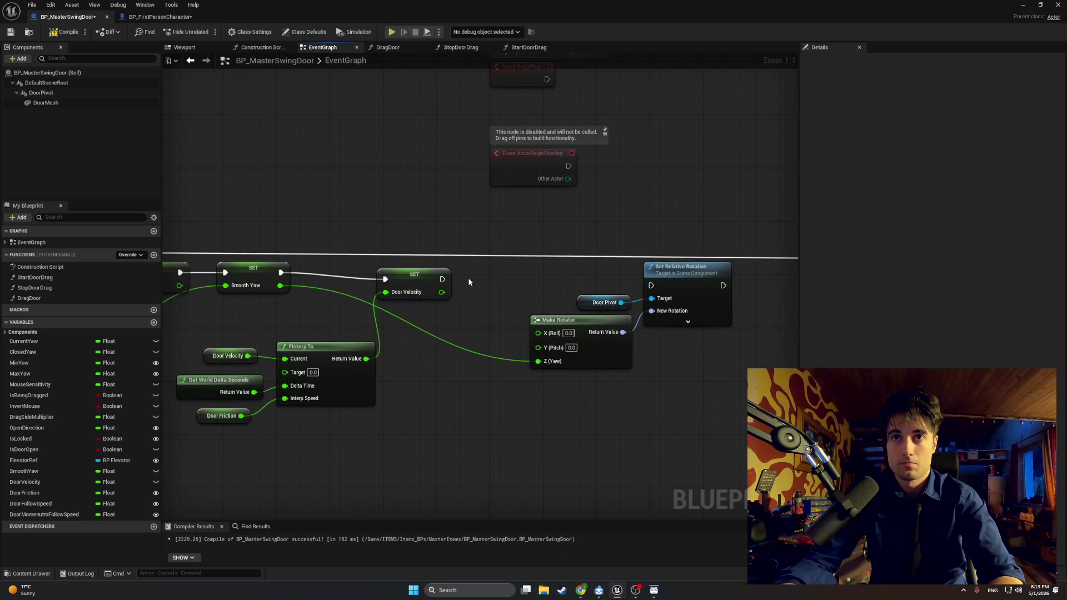
left_click_drag(403, 297, 429, 349)
mouse_move(280, 273)
left_mouse_down()
mouse_move(645, 272)
mouse_move(651, 285)
left_mouse_up()
Move the FInterp To node group beside Make Rotator
mouse_move(589, 405)
left_mouse_down()
mouse_move(369, 329)
mouse_move(403, 439)
left_mouse_up()
mouse_move(669, 347)
left_mouse_down()
mouse_move(589, 253)
mouse_move(364, 246)
left_mouse_up()
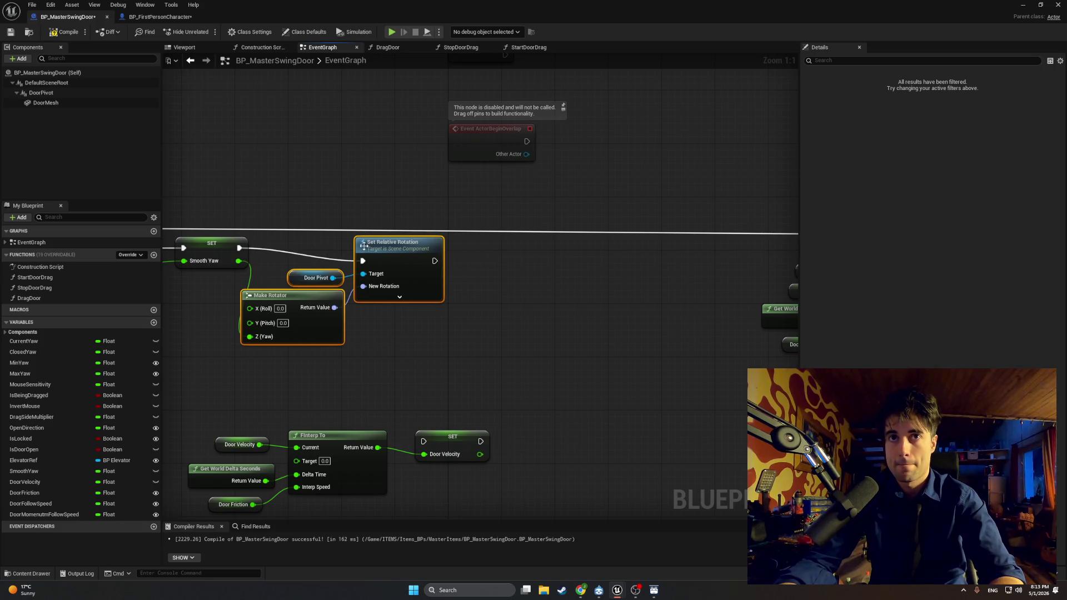
left_click_drag(418, 383, 550, 314)
left_click_drag(614, 328, 374, 453)
mouse_move(472, 362)
left_mouse_down()
mouse_move(597, 301)
mouse_move(612, 246)
mouse_move(527, 274)
left_mouse_up()
Run SET Door Velocity after Set Relative Rotation, compile, and return to the level editor
left_click(634, 275)
mouse_move(633, 275)
left_mouse_down()
mouse_move(588, 228)
mouse_move(618, 213)
left_mouse_up()
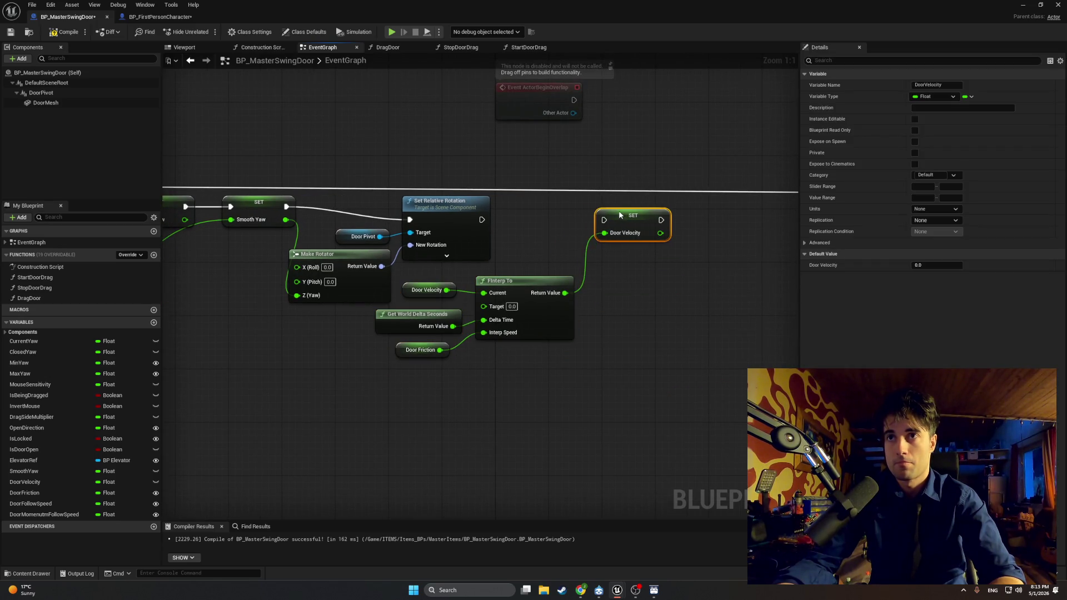
left_click_drag(481, 220, 605, 220)
left_click(61, 36)
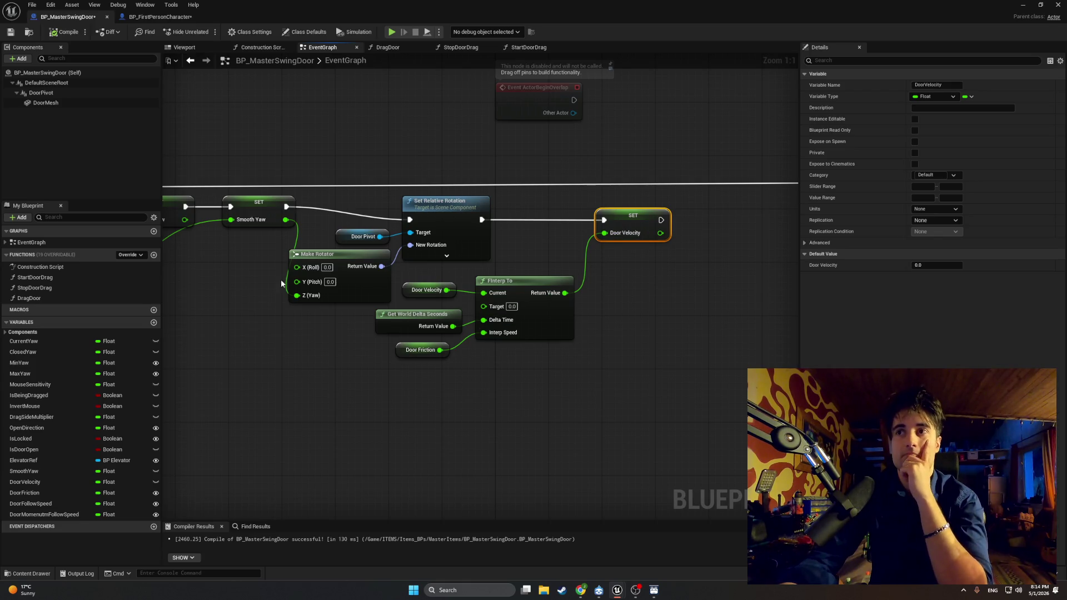
key("alt+Tab")
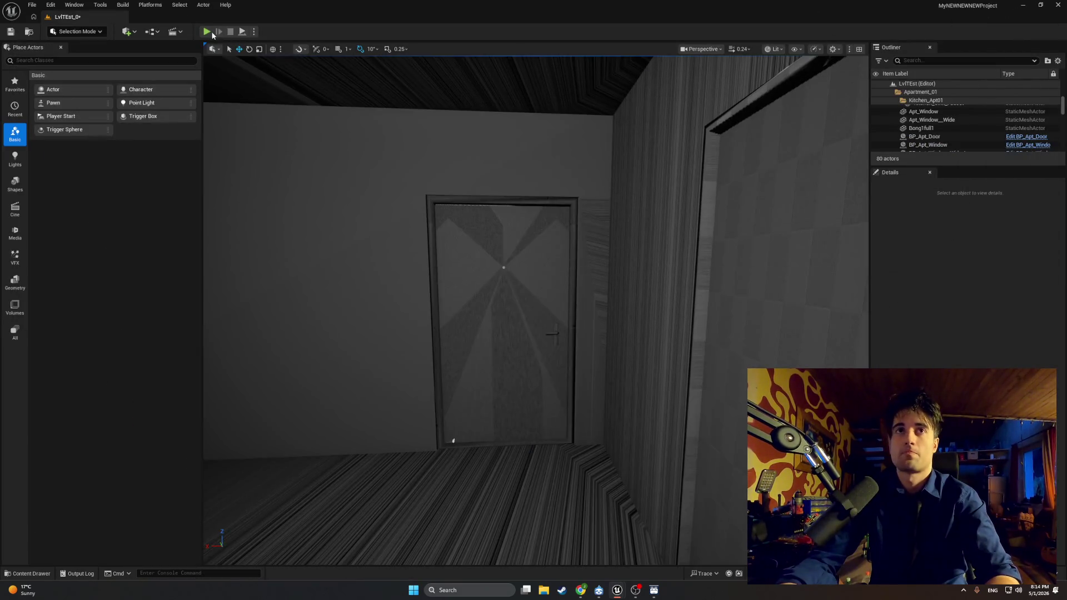
Play-test the level, walking up to the apartment door and pushing it open, then stop
key("alt+p")
key("w")
key("e")
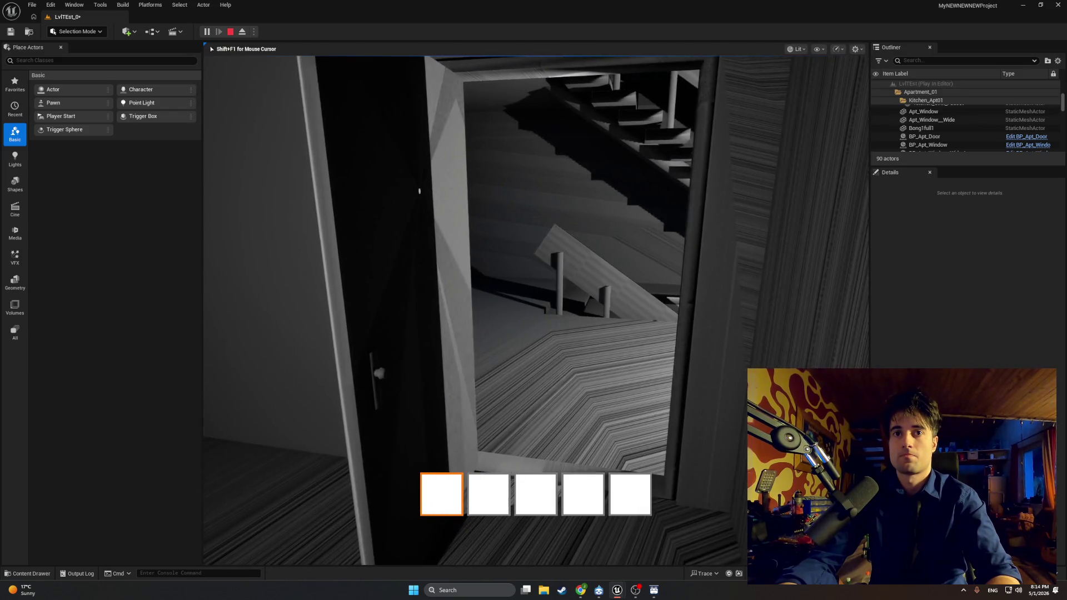
key("Escape")
Return to the BP_MasterSwingDoor blueprint editor
key("ctrl+space")
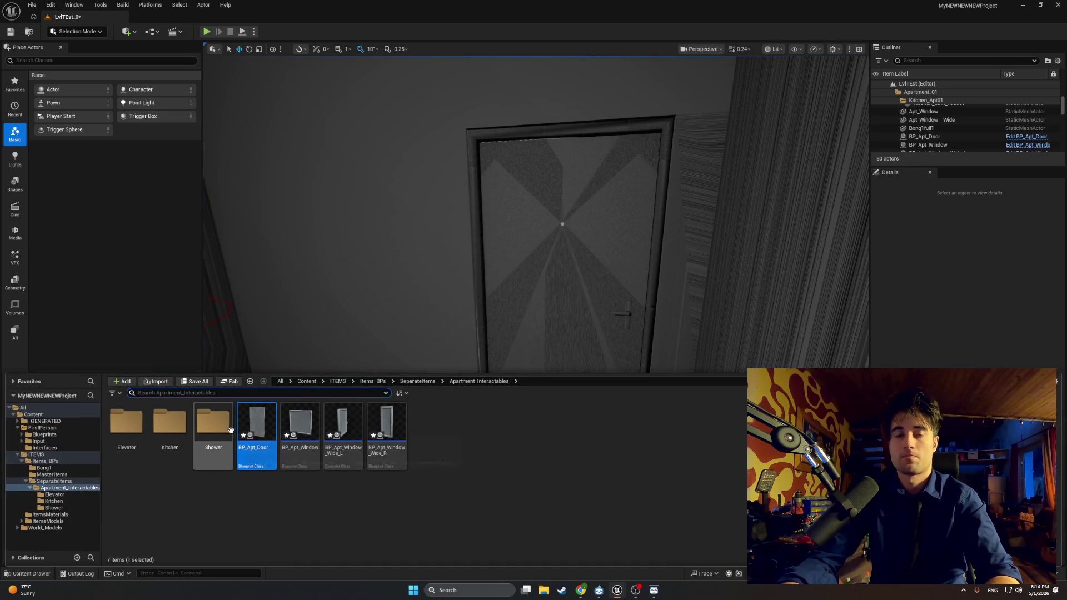
mouse_move(616, 590)
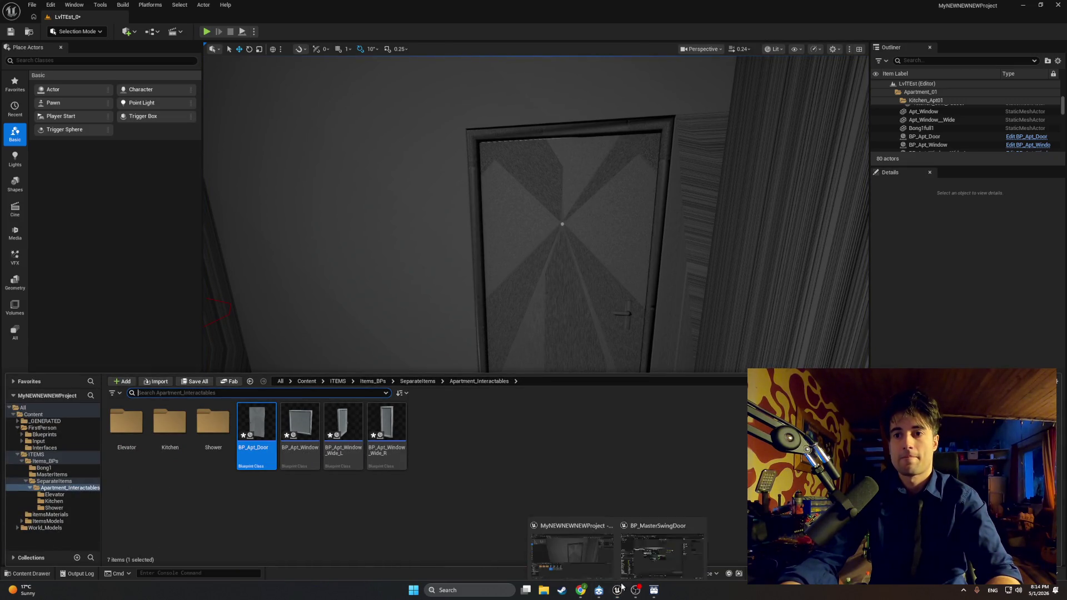
left_click(652, 555)
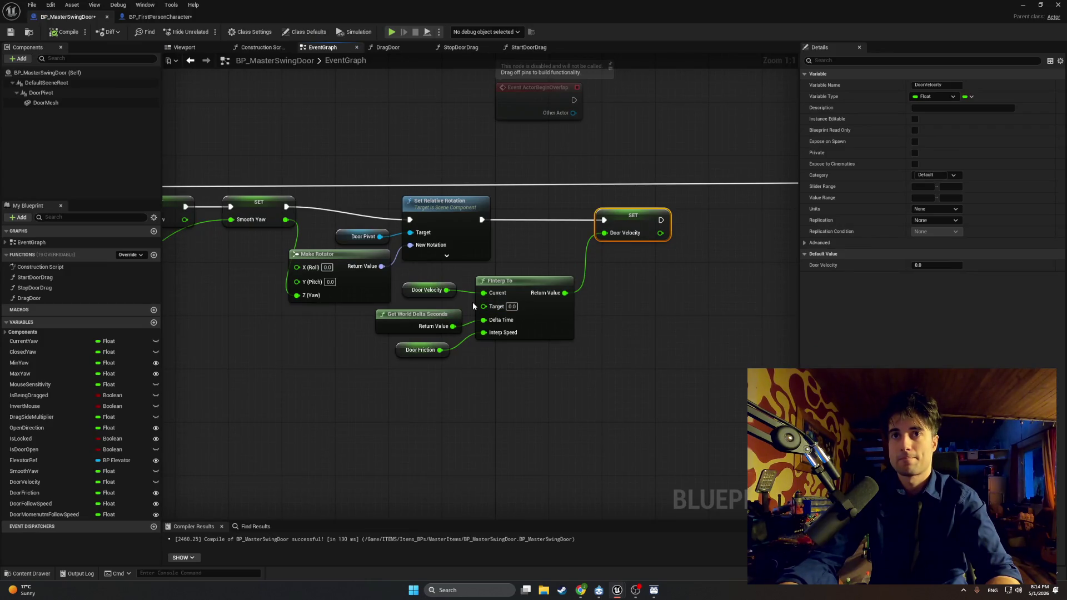
Set Door Friction's default value to 10 and play-test the door swing in the level
left_click(414, 349)
left_click(938, 265)
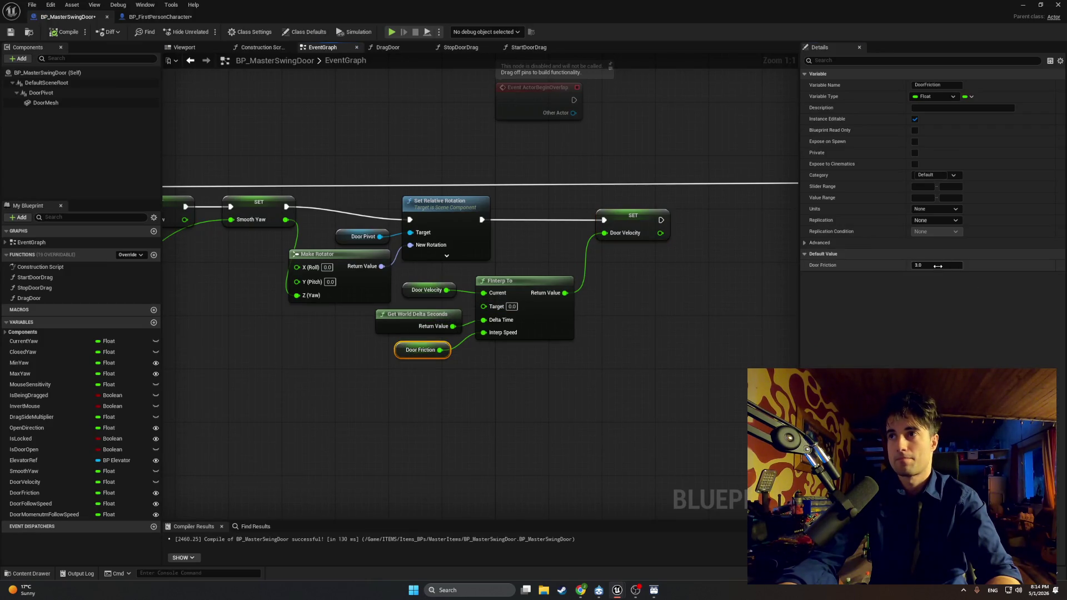
type("10")
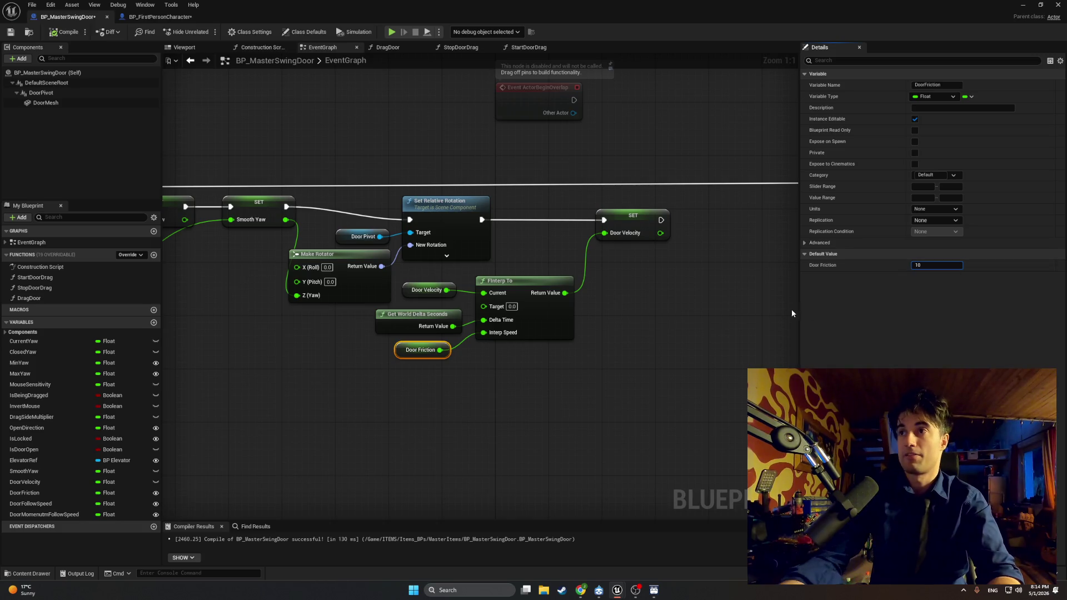
left_click(448, 154)
left_click(65, 31)
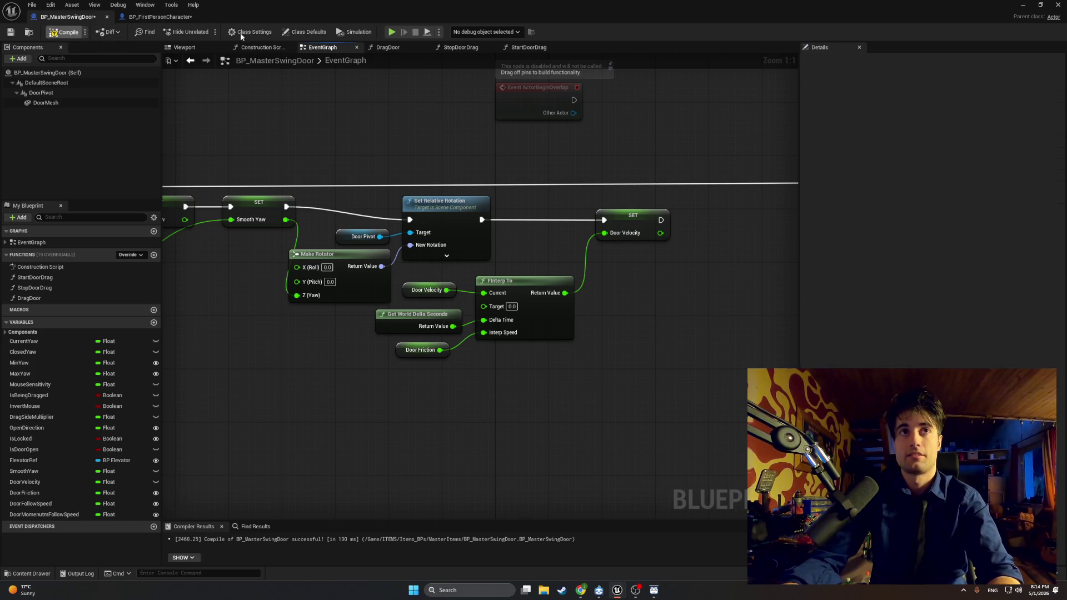
left_click(1023, 5)
left_click(206, 31)
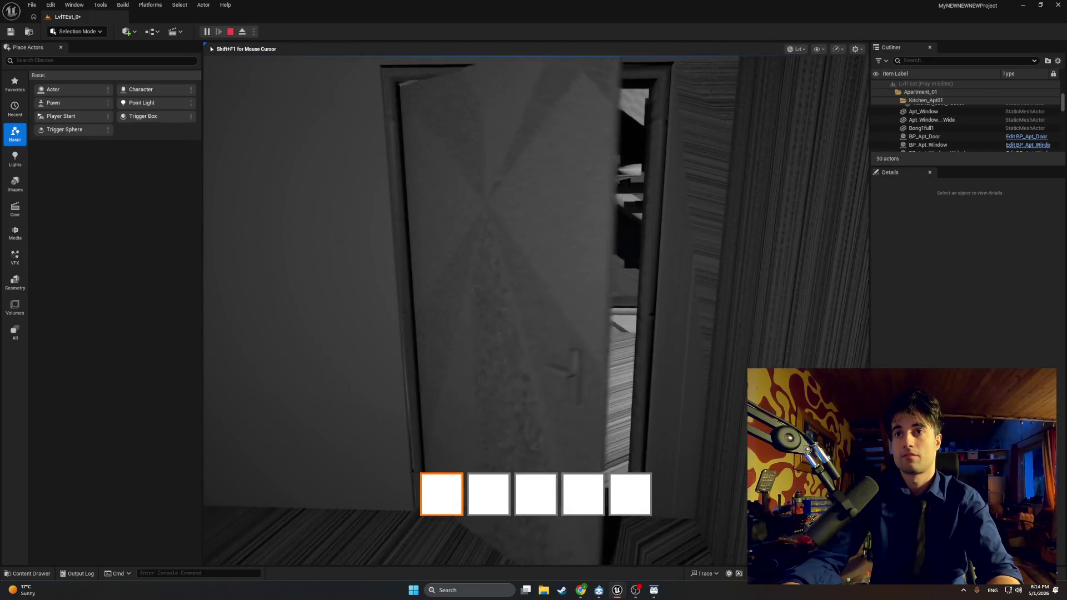
key("Escape")
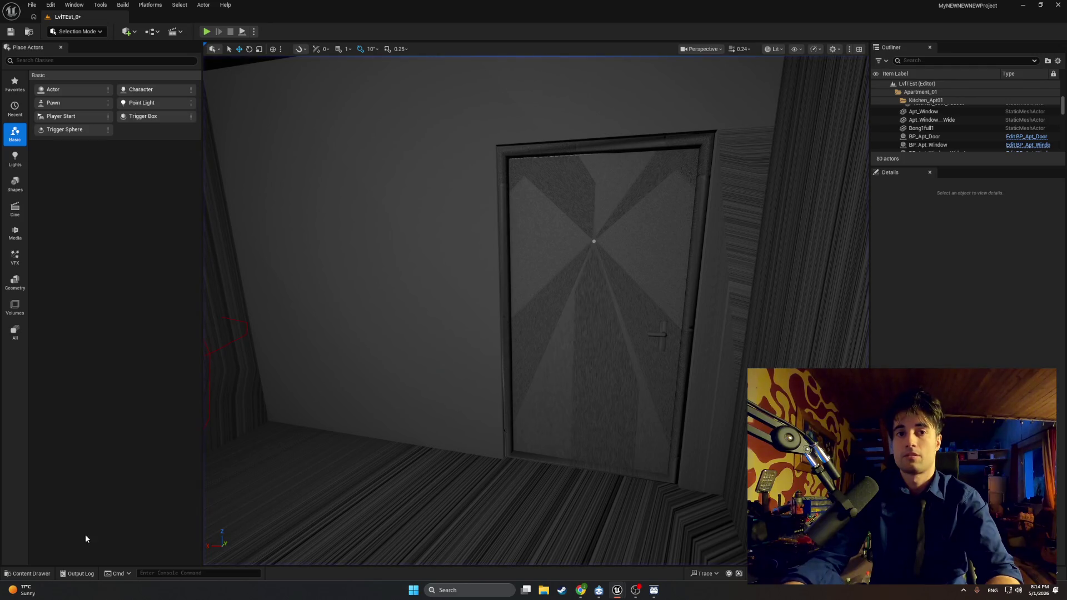
Recommit Door Friction at 10, compile, and play-test again with the blueprint window visible
mouse_move(617, 590)
left_click(651, 565)
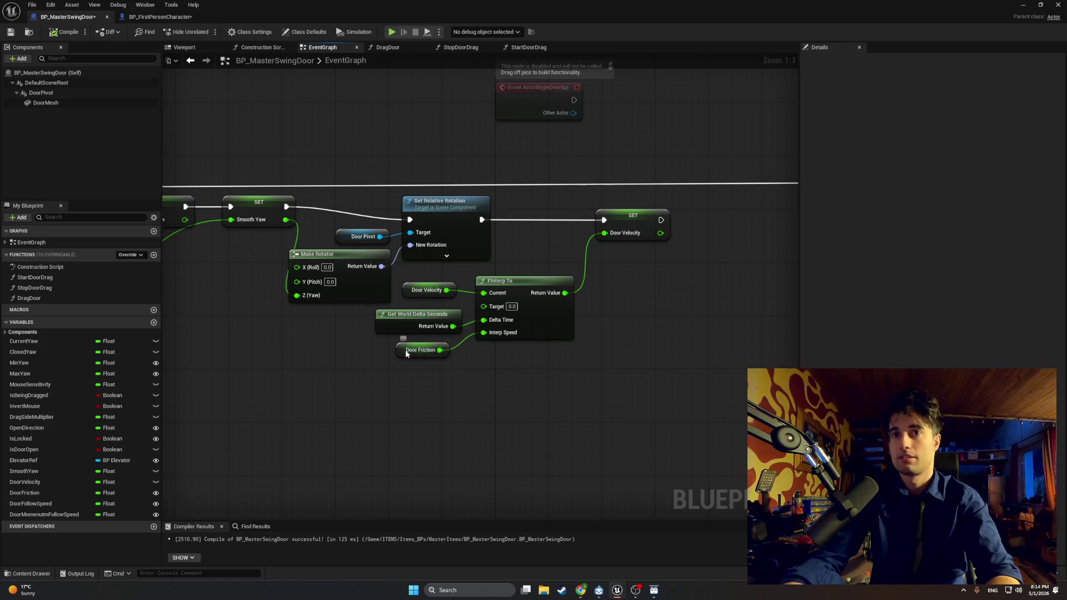
left_click(421, 351)
left_click(932, 266)
type("50")
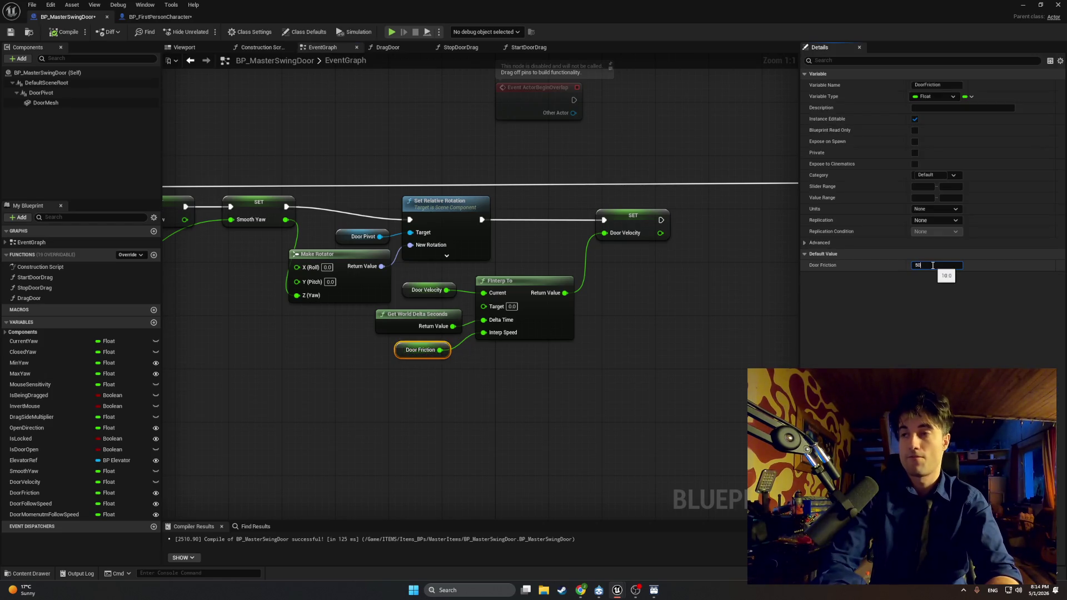
left_click(431, 155)
left_click(55, 32)
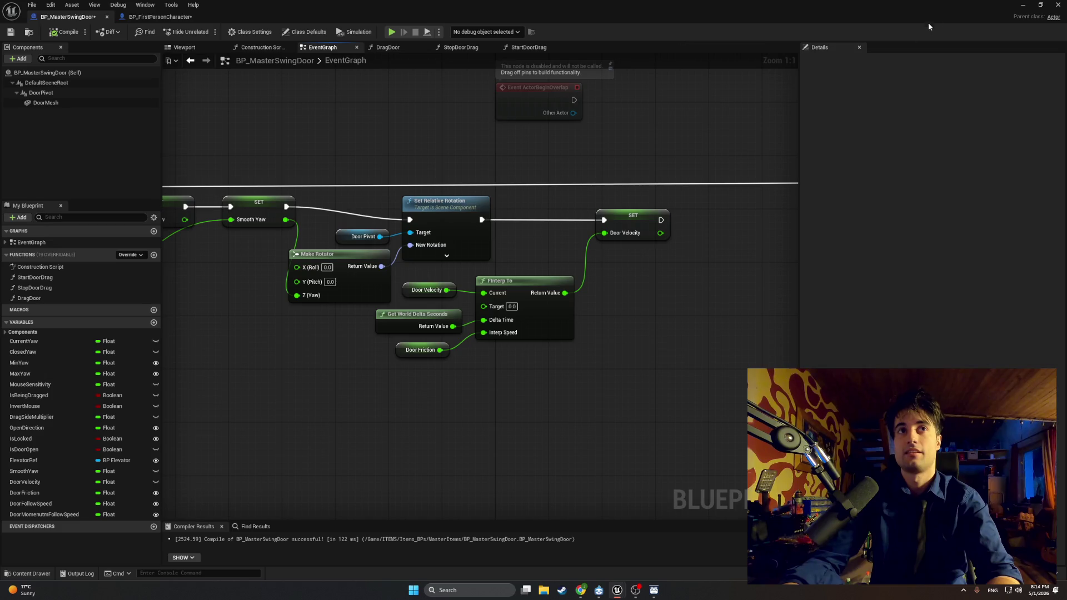
left_click(1040, 4)
mouse_move(900, 11)
left_mouse_down()
mouse_move(810, 78)
mouse_move(518, 147)
left_mouse_up()
left_click(206, 32)
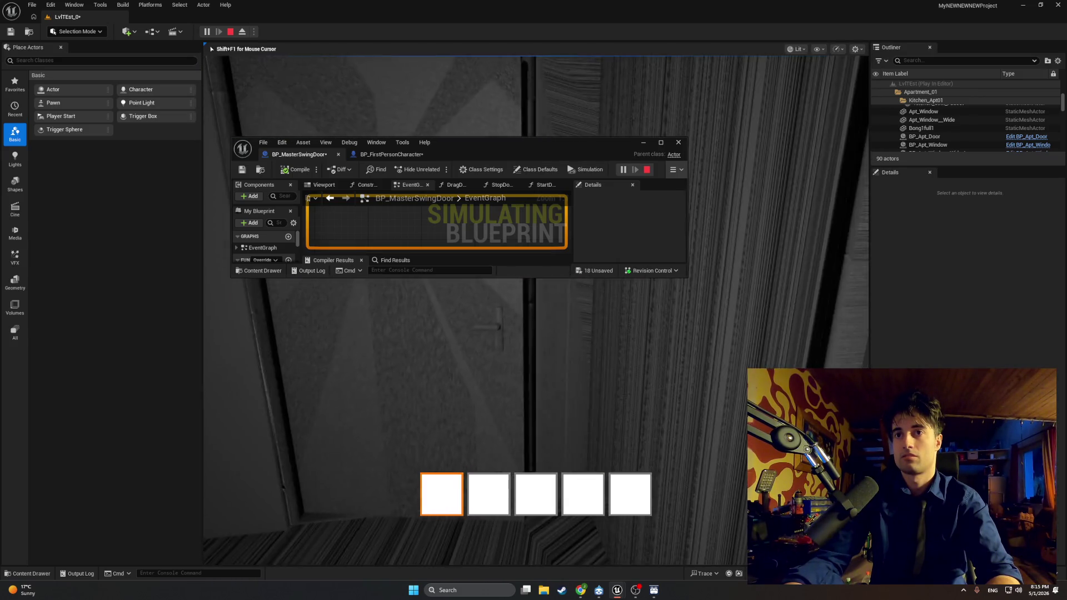
key("Escape")
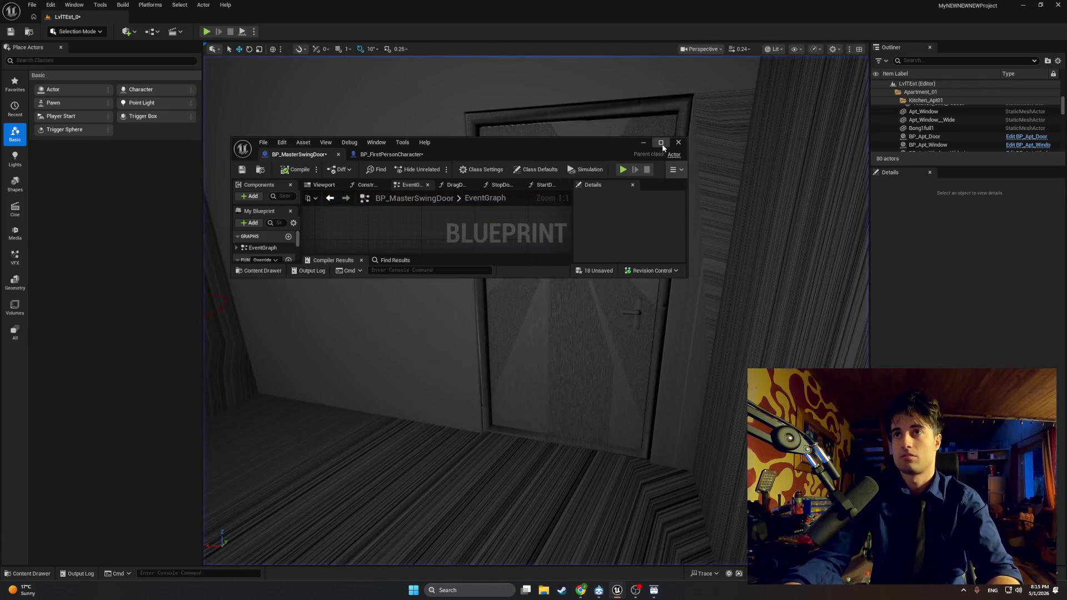
Set Door Friction's default to 10000000, recompile, and screenshot the Tick node chain
left_click(661, 143)
left_click(631, 225)
left_click(928, 266)
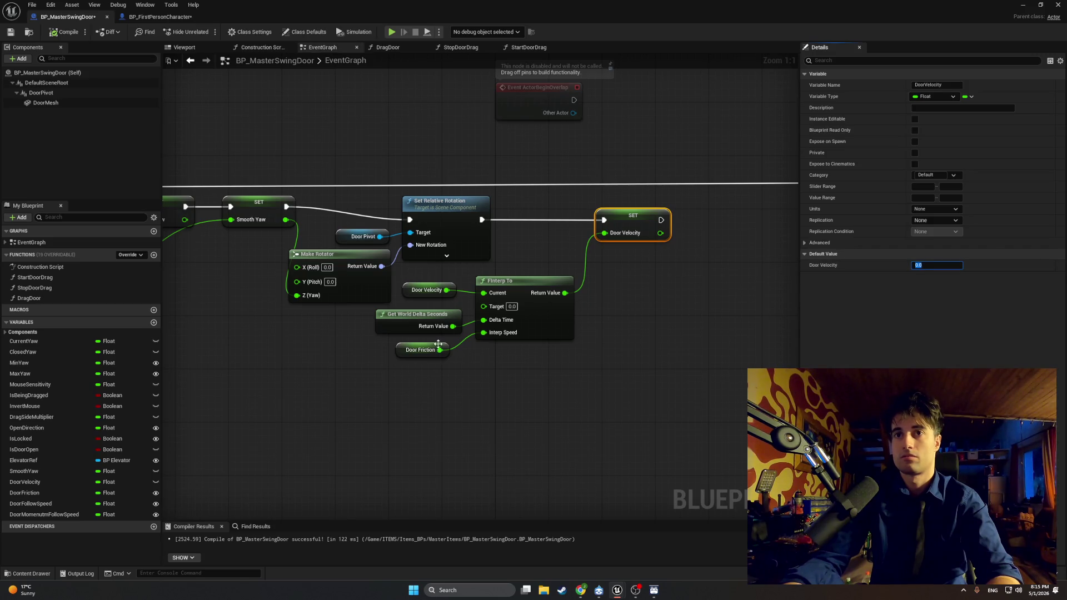
left_click(402, 356)
left_click(935, 265)
type("10000000")
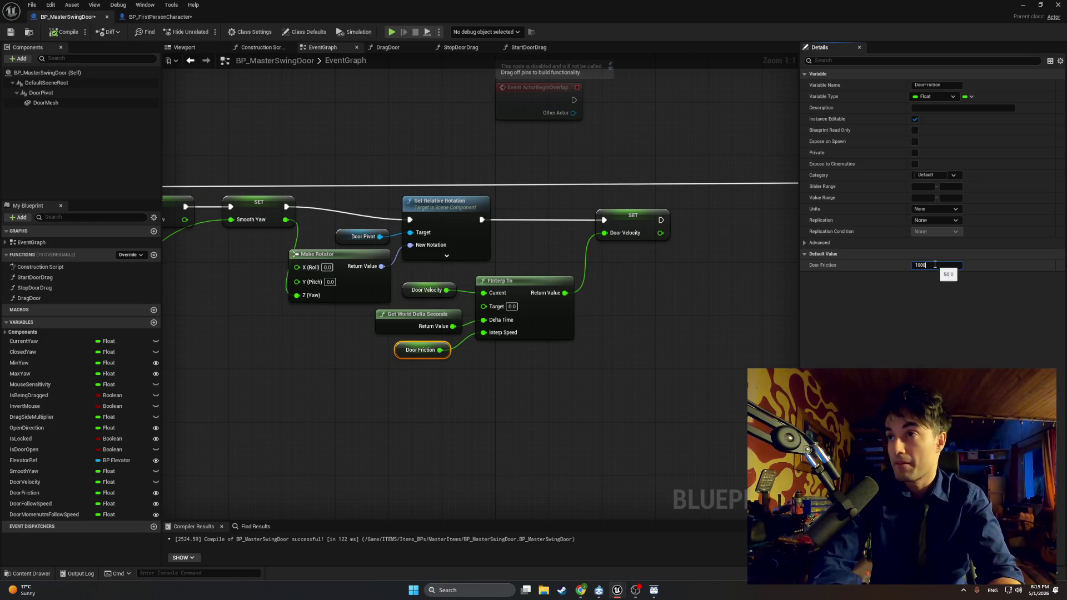
left_click(728, 340)
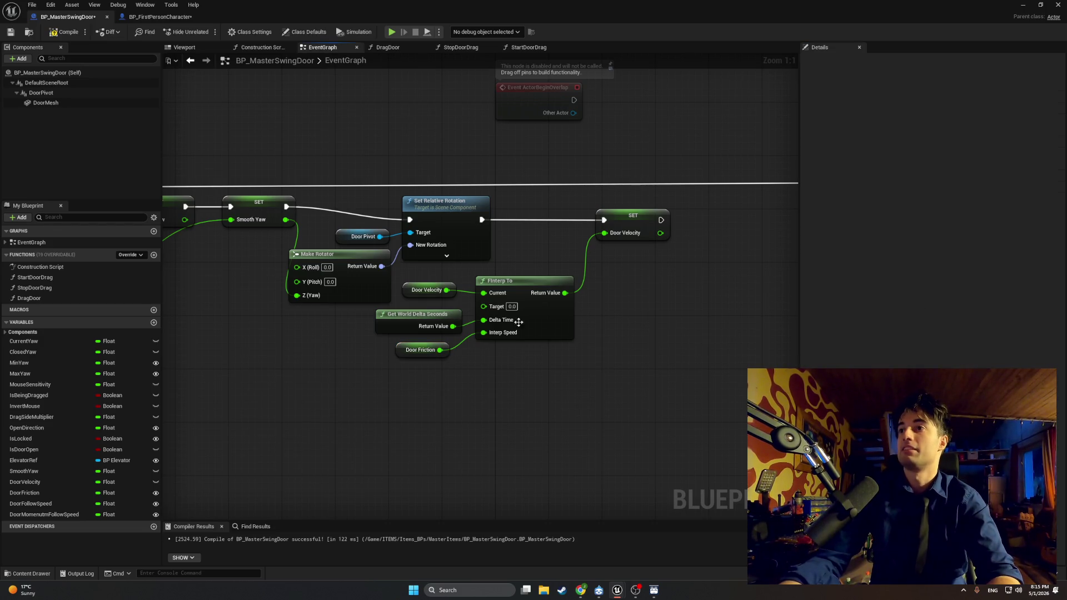
left_click(422, 350)
left_click(66, 32)
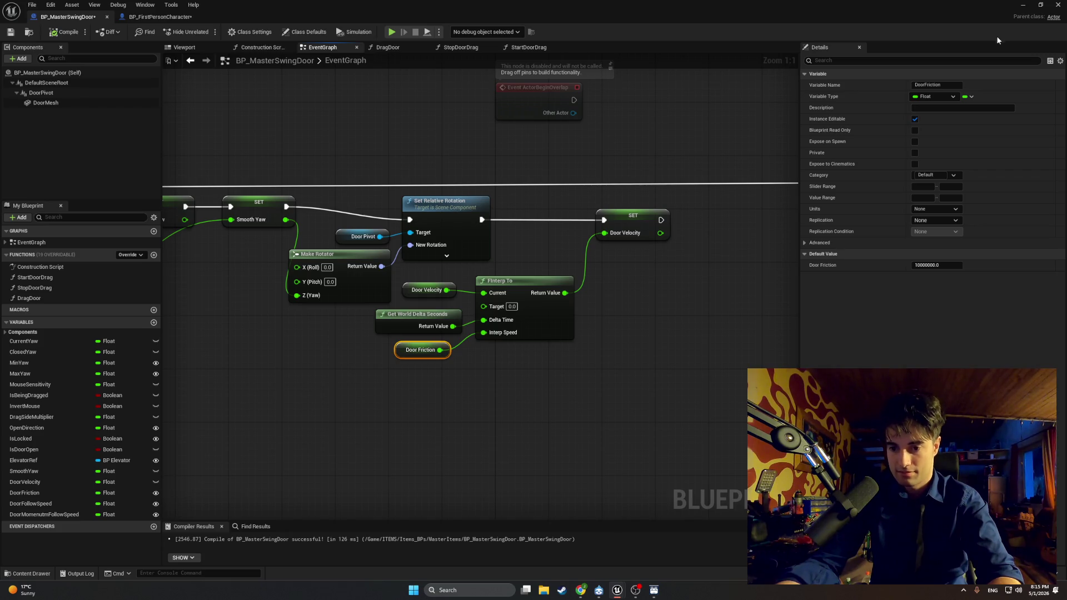
mouse_move(552, 327)
left_mouse_down()
mouse_move(589, 327)
mouse_move(619, 348)
left_mouse_up()
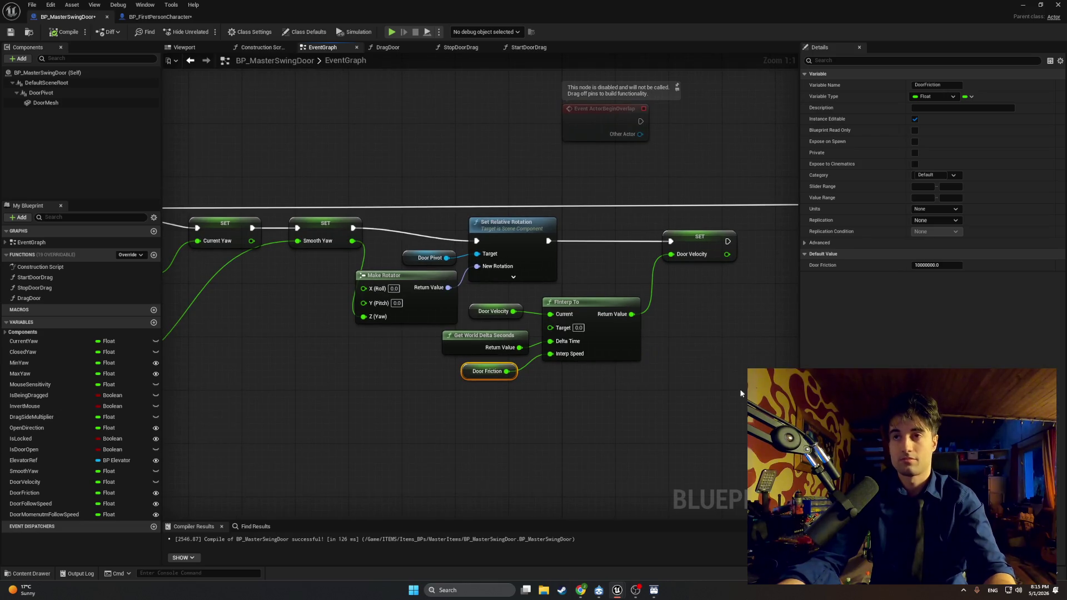
key("super+shift+s")
mouse_move(701, 355)
left_mouse_down()
mouse_move(233, 178)
mouse_move(269, 185)
left_mouse_up()
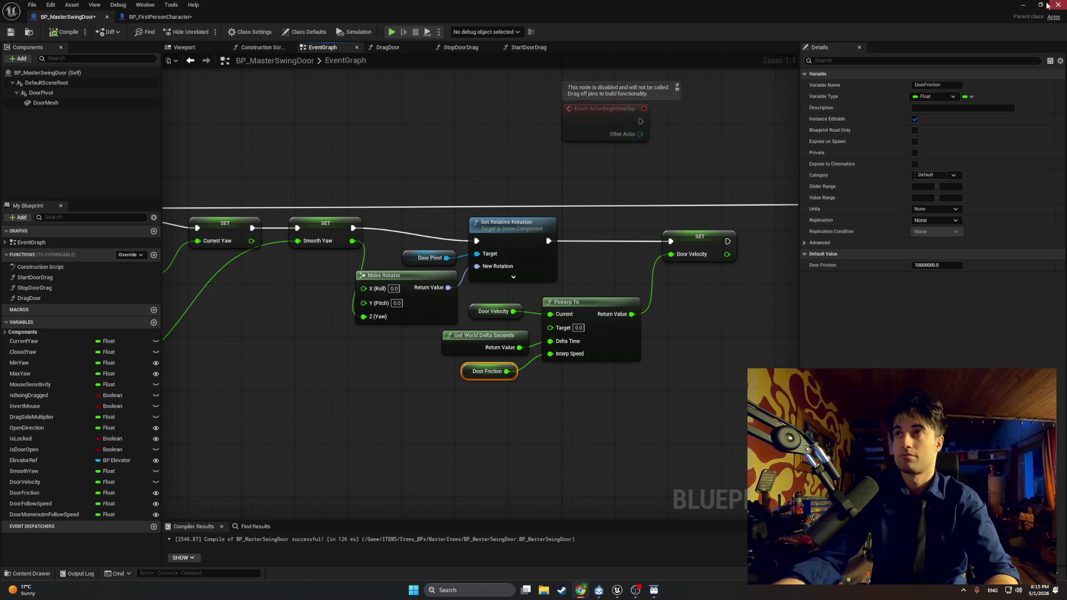
Play-test the level, walking the player through the swinging door
left_click(1023, 4)
left_click(206, 31)
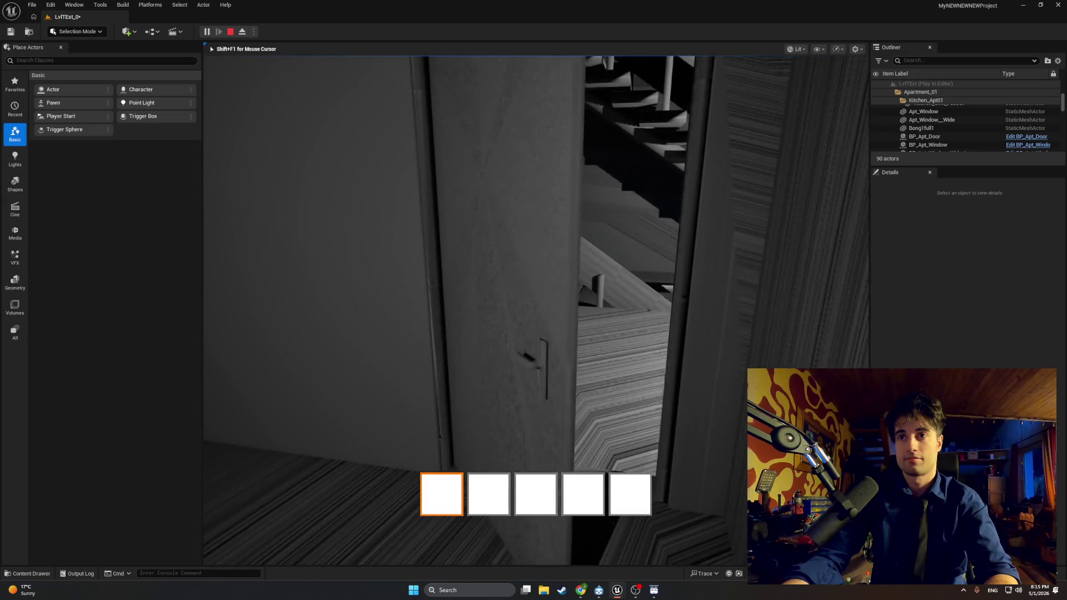
key("w")
key("w")
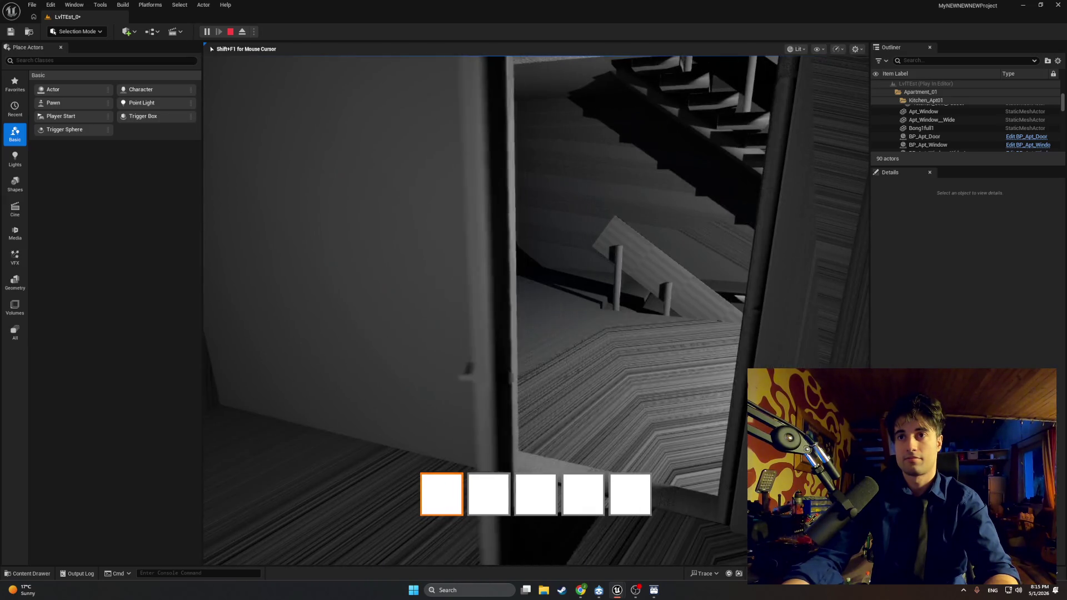
key("Escape")
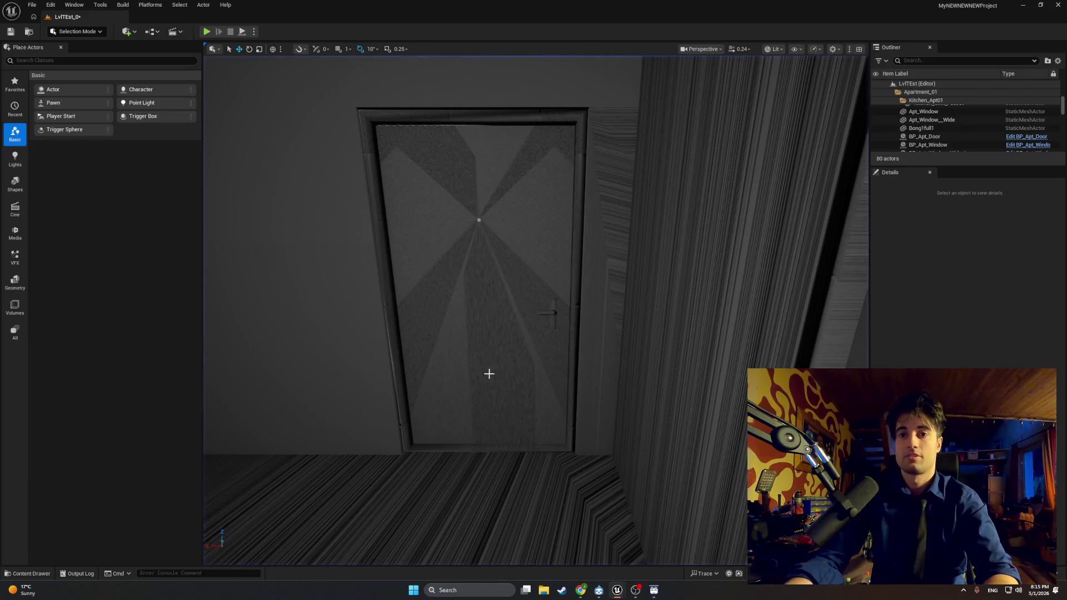
Bring the BP_MasterSwingDoor Blueprint editor window back from the taskbar
mouse_move(617, 590)
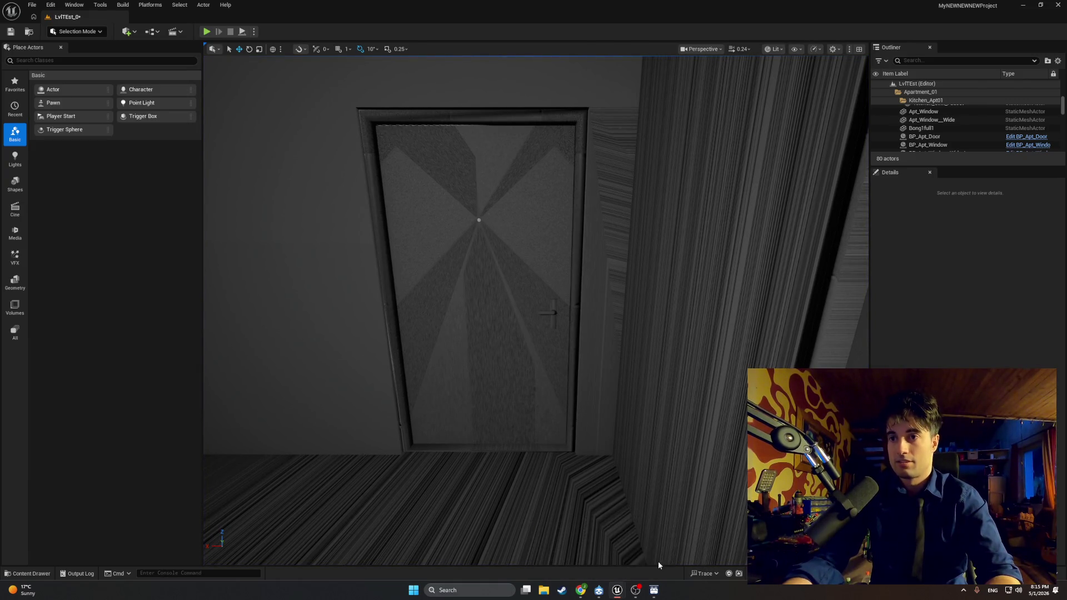
left_click(658, 561)
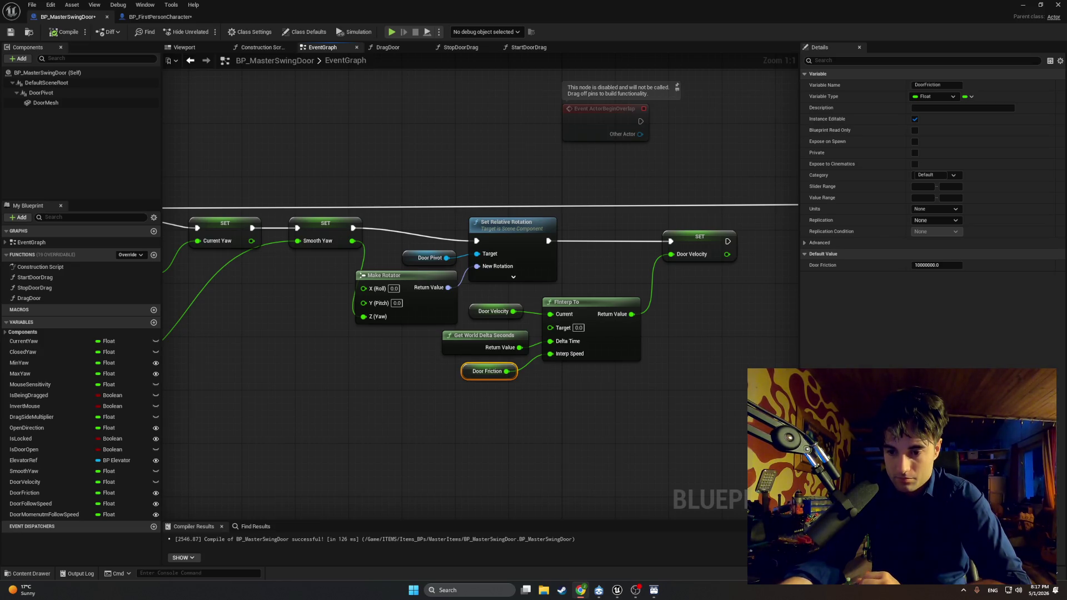
In StopDoorDrag, make room and add a Set Door Velocity node wired into Is Valid
left_click(456, 50)
mouse_move(469, 138)
left_mouse_down()
mouse_move(274, 166)
mouse_move(331, 182)
mouse_move(202, 172)
left_mouse_up()
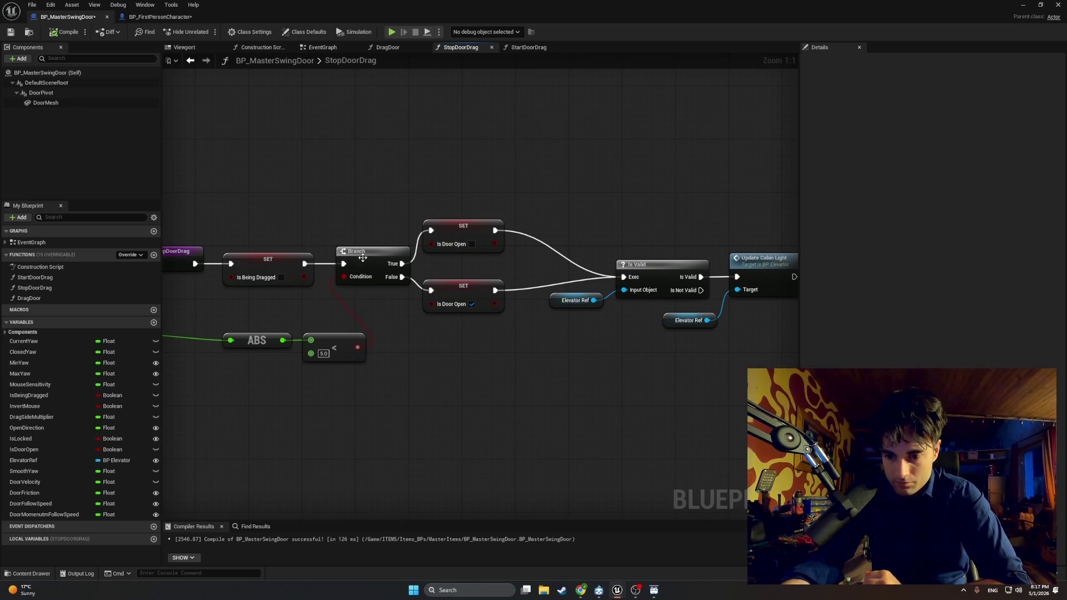
mouse_move(468, 329)
left_mouse_down()
mouse_move(289, 309)
mouse_move(589, 321)
left_mouse_up()
left_click_drag(513, 314, 218, 289)
mouse_move(623, 333)
left_mouse_down()
mouse_move(429, 220)
mouse_move(600, 236)
left_mouse_up()
left_click(354, 265)
left_click(354, 265, "alt")
left_click_drag(325, 261, 362, 268)
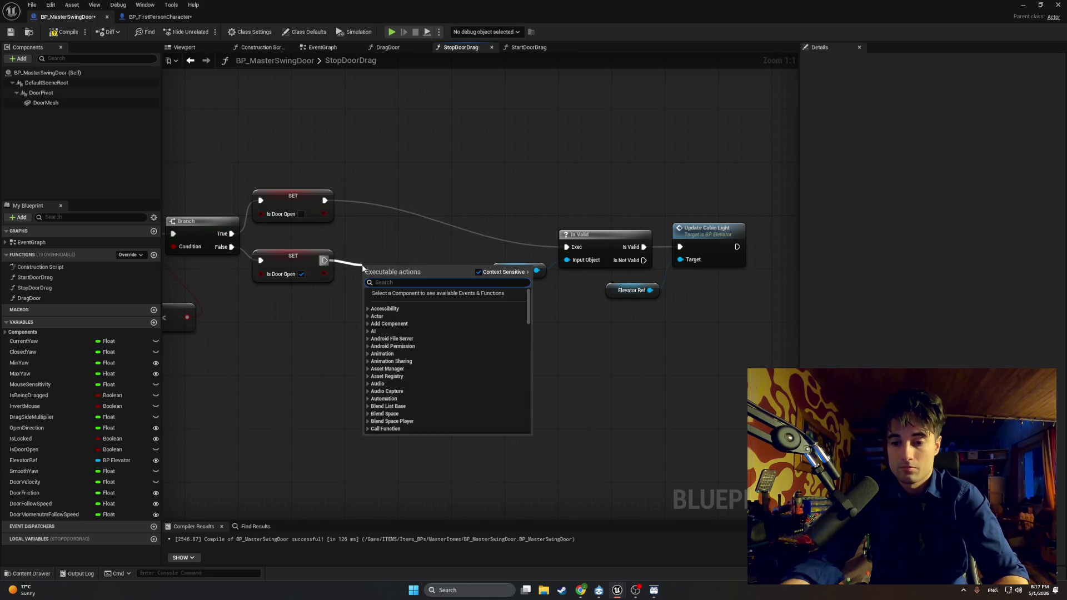
type("set door velo")
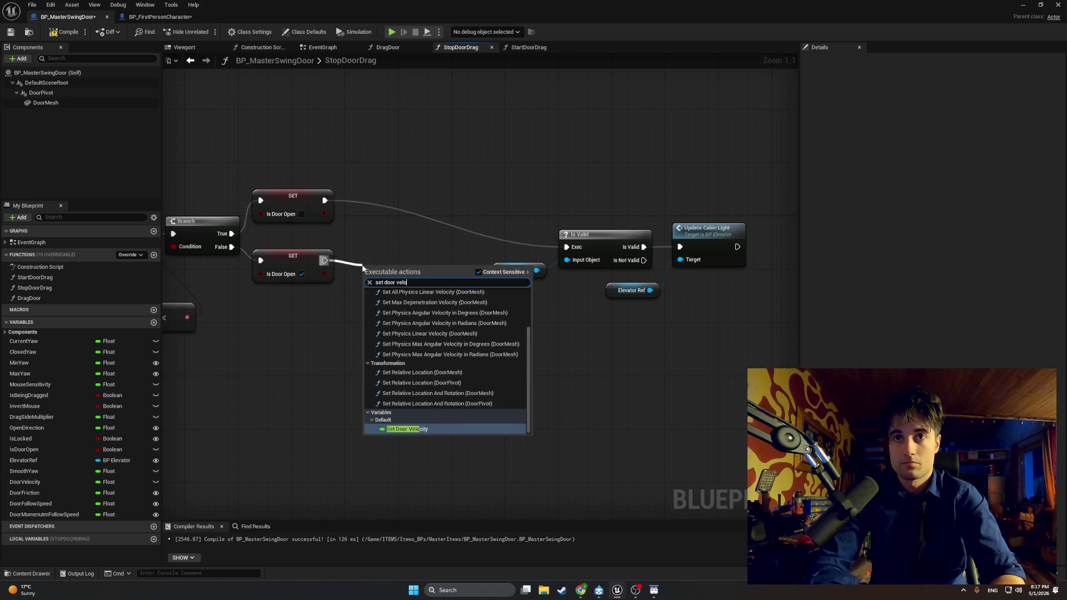
left_click(393, 429)
left_click_drag(443, 273, 566, 247)
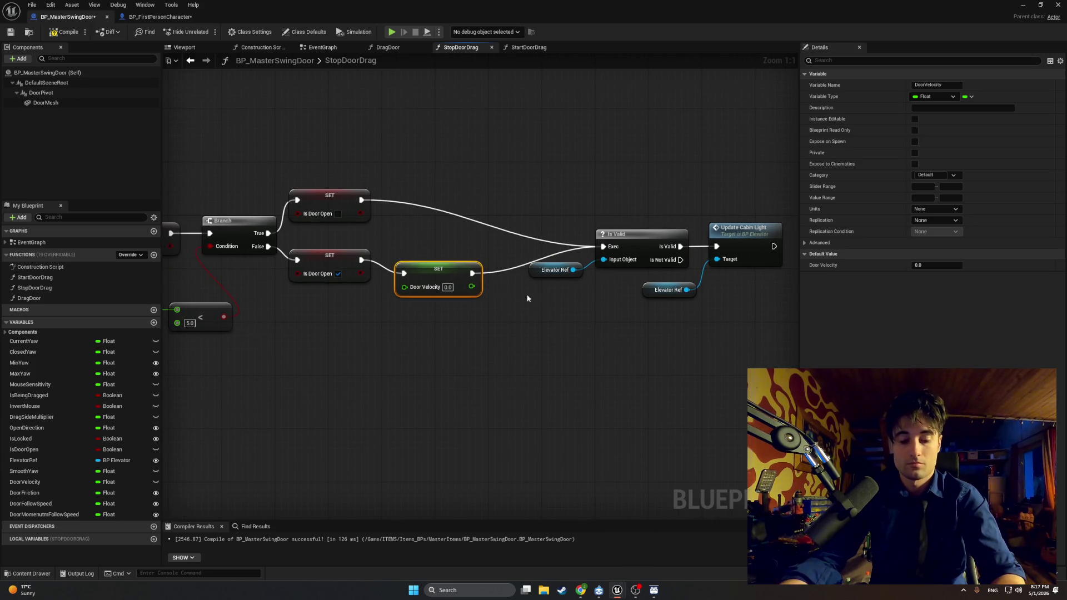
Take a screenshot of the updated StopDoorDrag graph
key("super+shift+s")
mouse_move(772, 364)
left_mouse_down()
mouse_move(222, 124)
mouse_move(204, 131)
left_mouse_up()
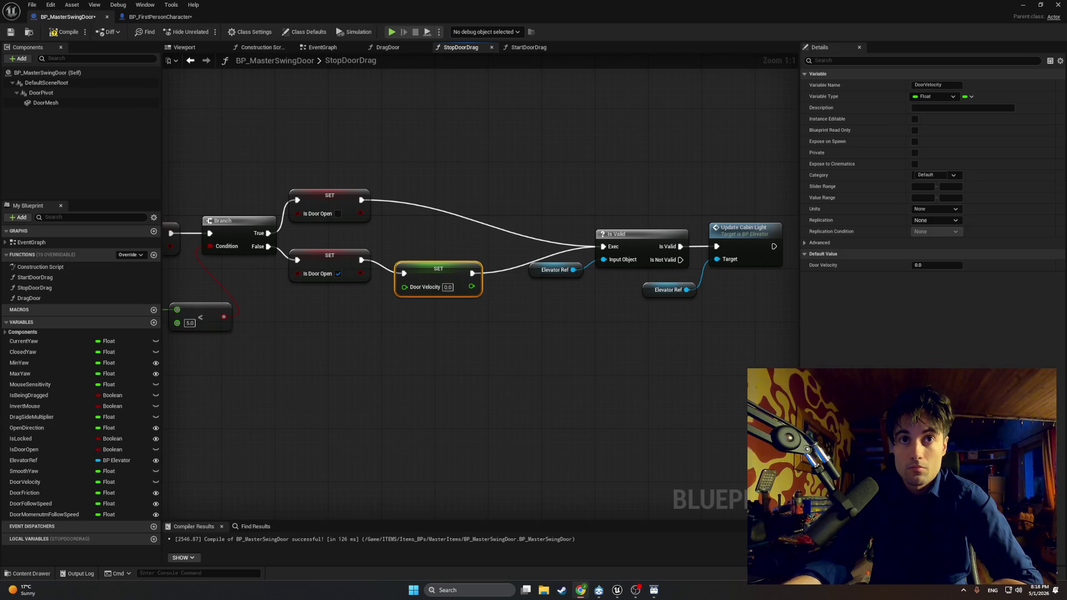
left_click_drag(341, 432, 551, 437)
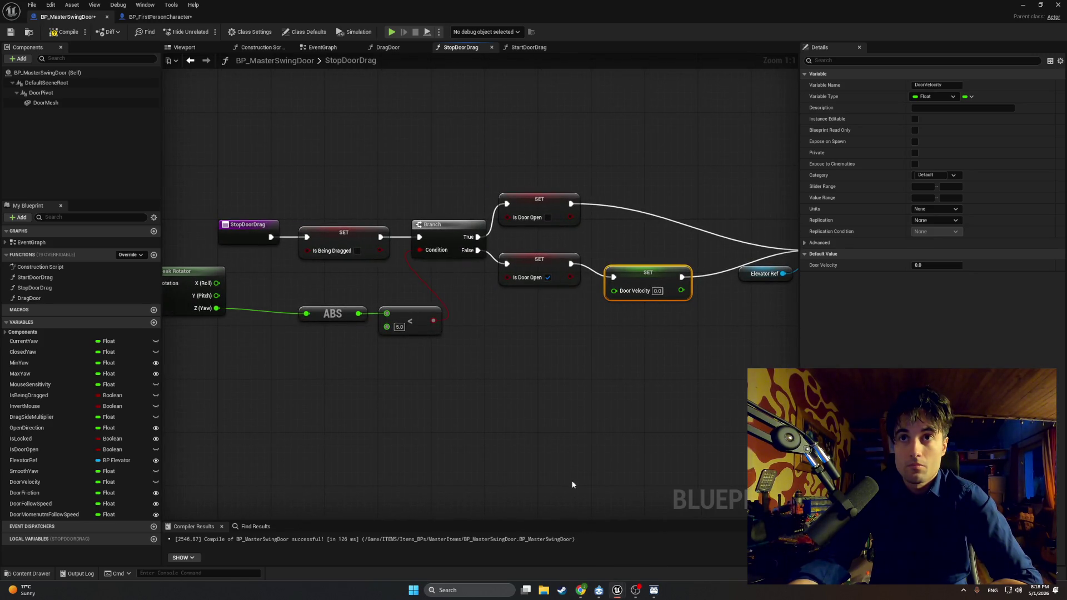
key("alt+Tab")
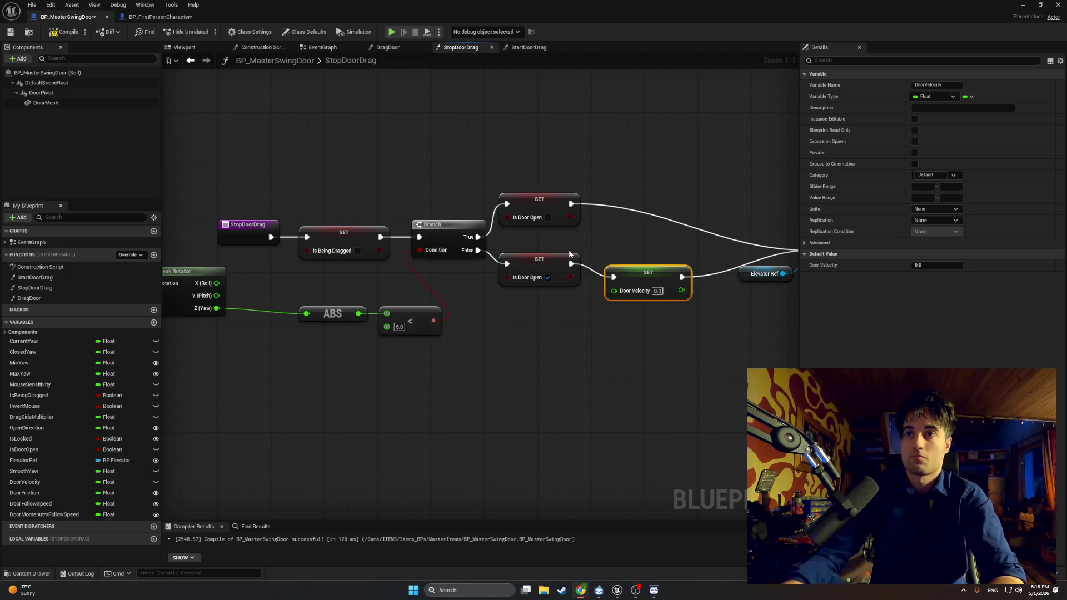
Reconnect Is Door Open to Is Valid, tidy the nodes, and place Door Velocity setter before the Branch
left_click_drag(622, 238, 505, 277)
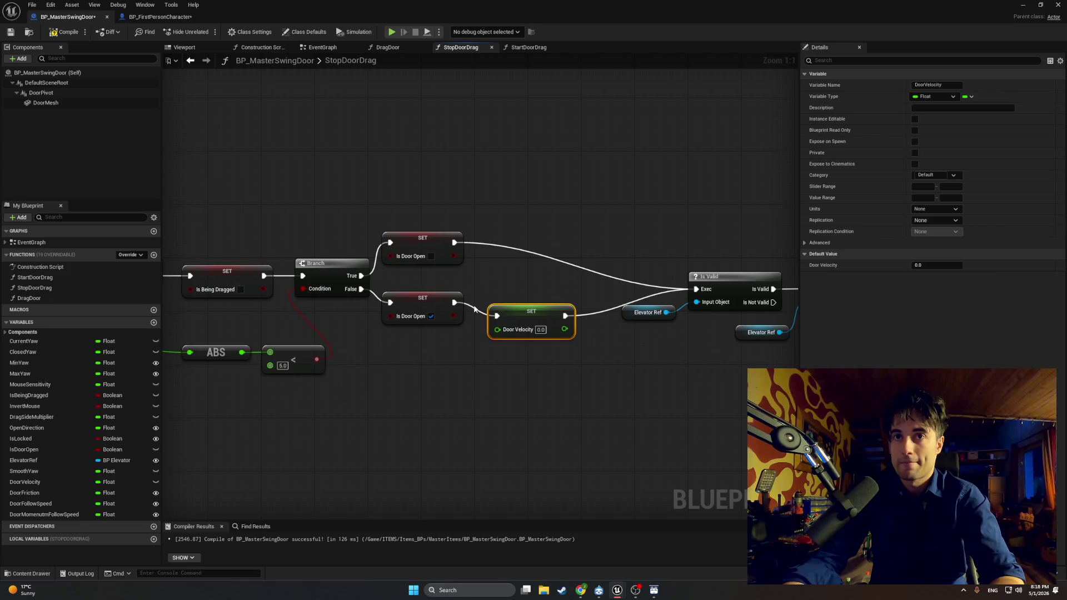
mouse_move(467, 305)
left_mouse_down()
mouse_move(689, 289)
mouse_move(679, 293)
left_mouse_up()
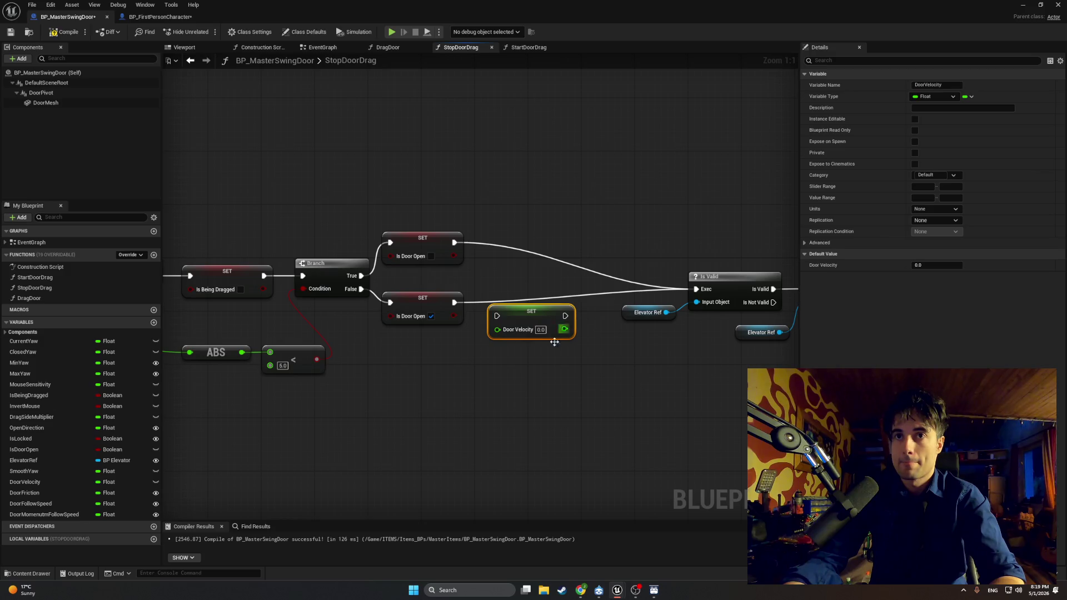
scroll(593, 316, "down", 1)
left_click_drag(589, 313, 510, 386)
mouse_move(655, 341)
left_mouse_down()
mouse_move(791, 261)
mouse_move(705, 258)
mouse_move(543, 359)
left_mouse_up()
left_click(548, 262)
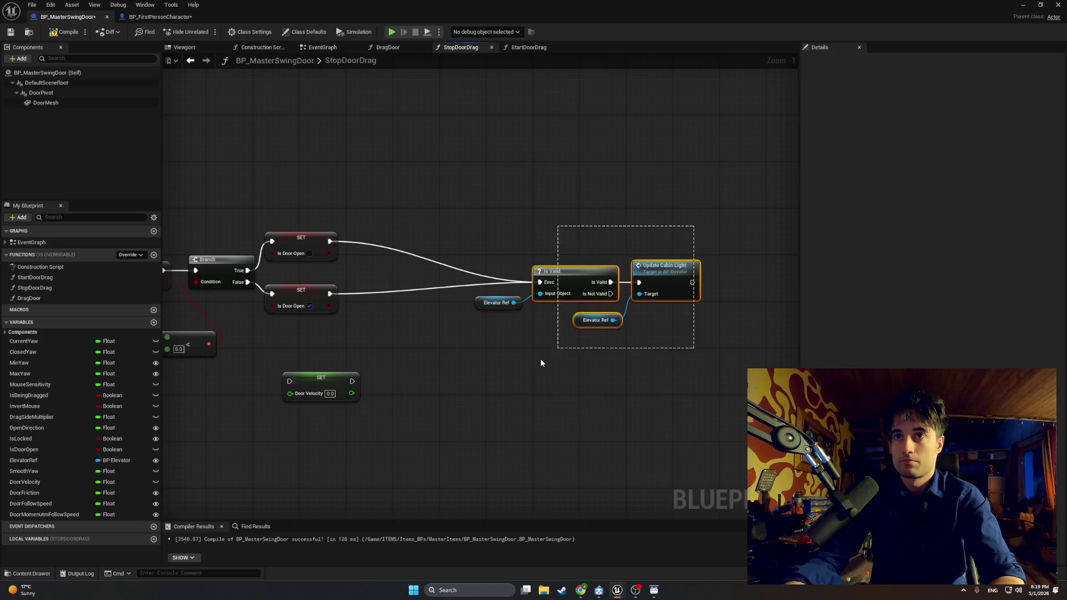
left_click_drag(708, 211, 512, 325)
mouse_move(573, 278)
left_mouse_down()
mouse_move(444, 271)
mouse_move(490, 272)
left_mouse_up()
left_click_drag(330, 232, 510, 216)
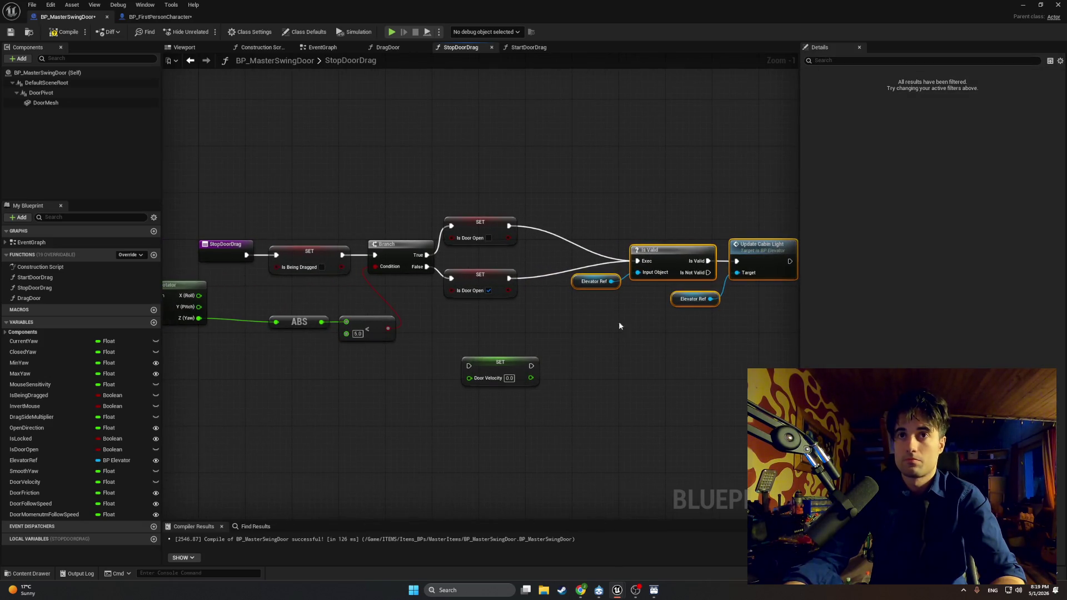
mouse_move(384, 238)
left_mouse_down()
mouse_move(352, 200)
mouse_move(371, 210)
mouse_move(424, 202)
mouse_move(362, 203)
left_mouse_up()
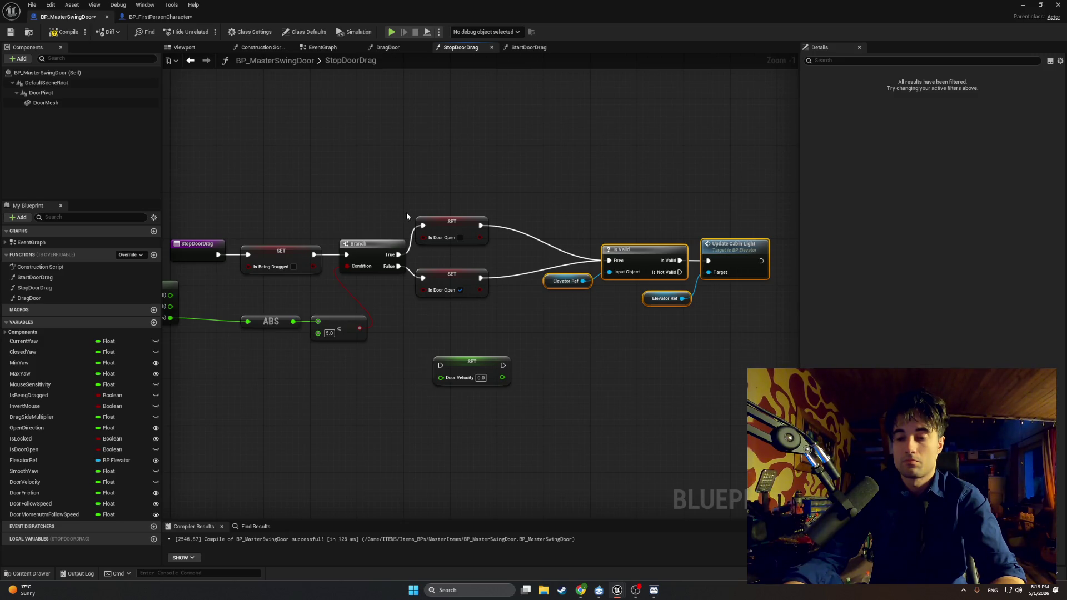
mouse_move(408, 218)
left_mouse_down()
mouse_move(524, 210)
mouse_move(302, 264)
mouse_move(274, 242)
mouse_move(207, 241)
left_mouse_up()
left_click_drag(312, 222, 392, 211)
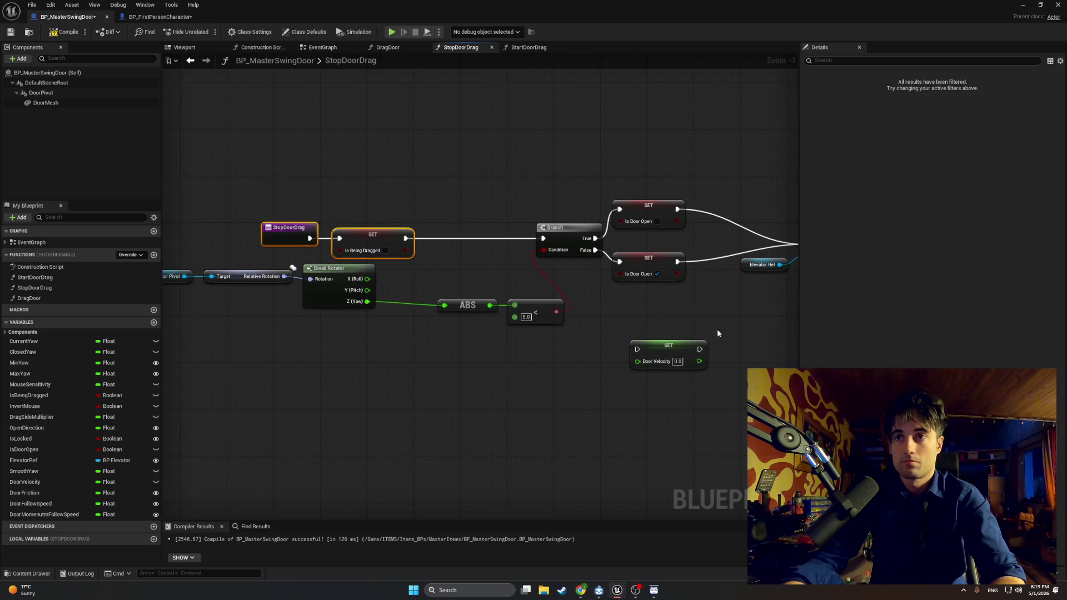
mouse_move(681, 340)
left_mouse_down()
mouse_move(527, 250)
mouse_move(482, 238)
mouse_move(488, 231)
left_mouse_up()
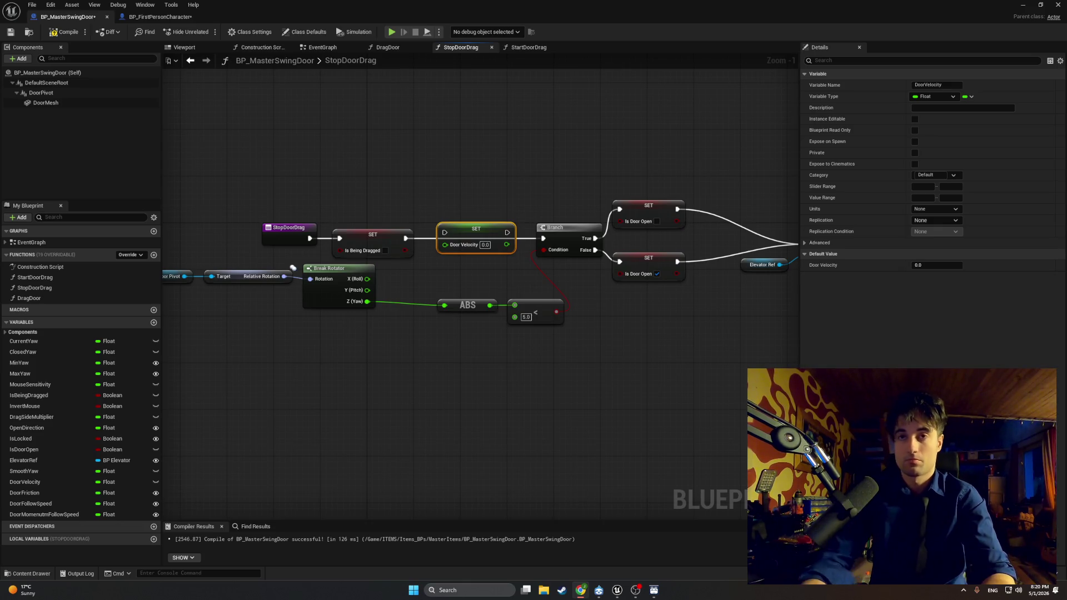
Align the Door Velocity setter on the exec wire and feed SET Is Being Dragged into it
left_click(422, 194)
left_click_drag(467, 232, 468, 239)
left_click(426, 240)
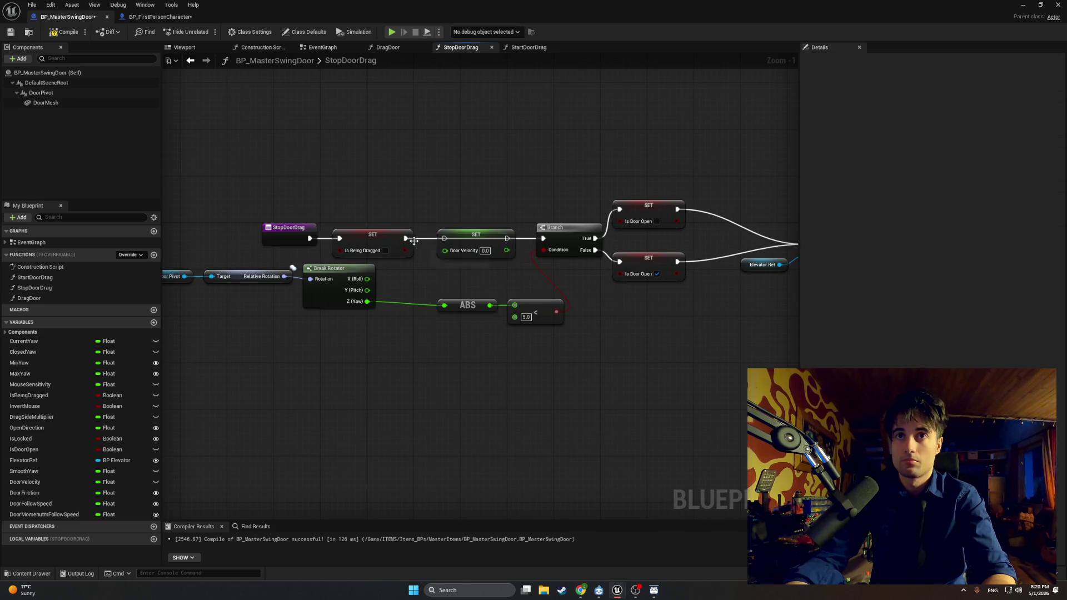
mouse_move(405, 238)
left_mouse_down()
mouse_move(526, 251)
mouse_move(542, 239)
left_mouse_up()
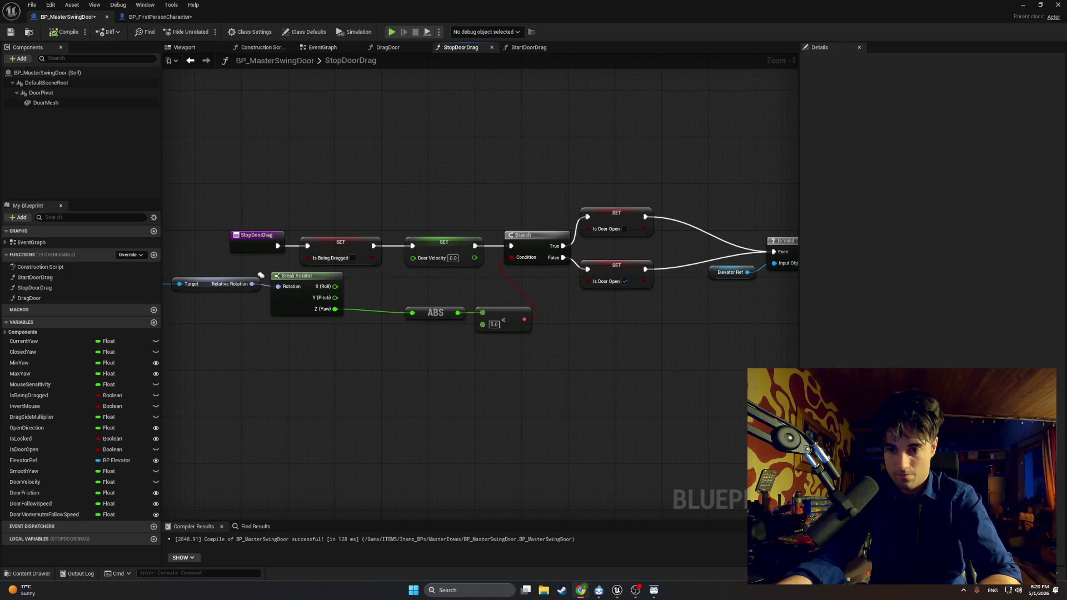
left_click(438, 241)
Delete the Door Velocity setter, wire SET Is Being Dragged straight to the Branch, and compile
key("Delete")
left_click_drag(373, 246, 510, 246)
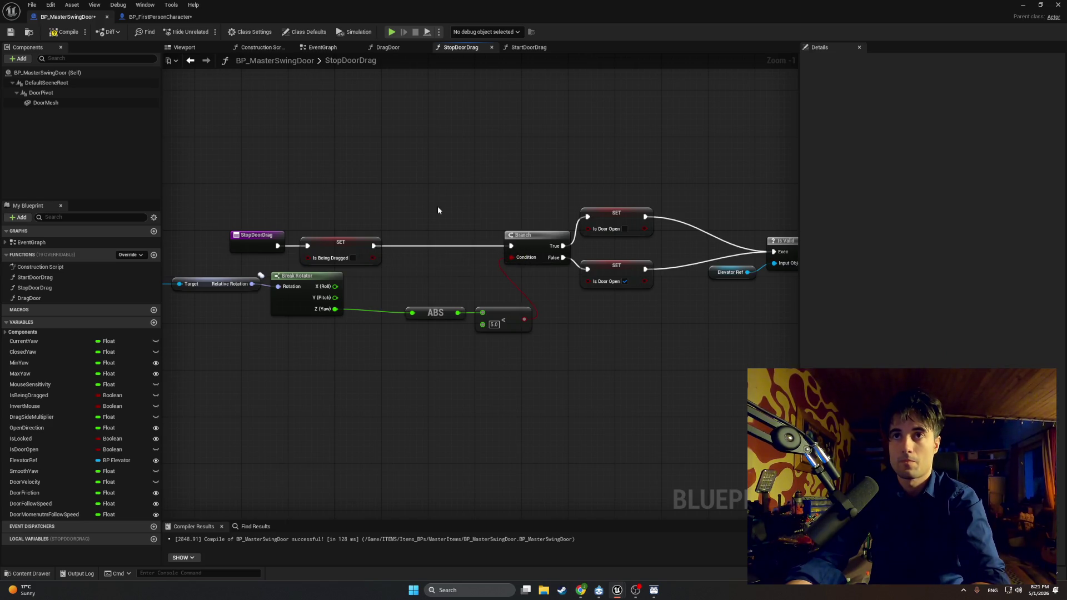
left_click_drag(281, 243, 435, 241)
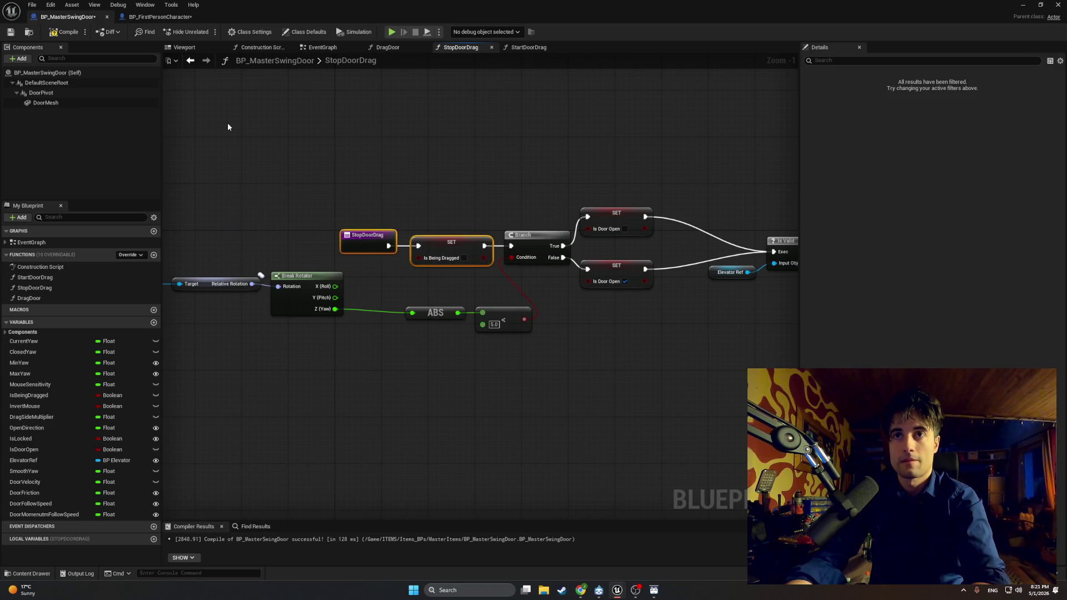
left_click(61, 32)
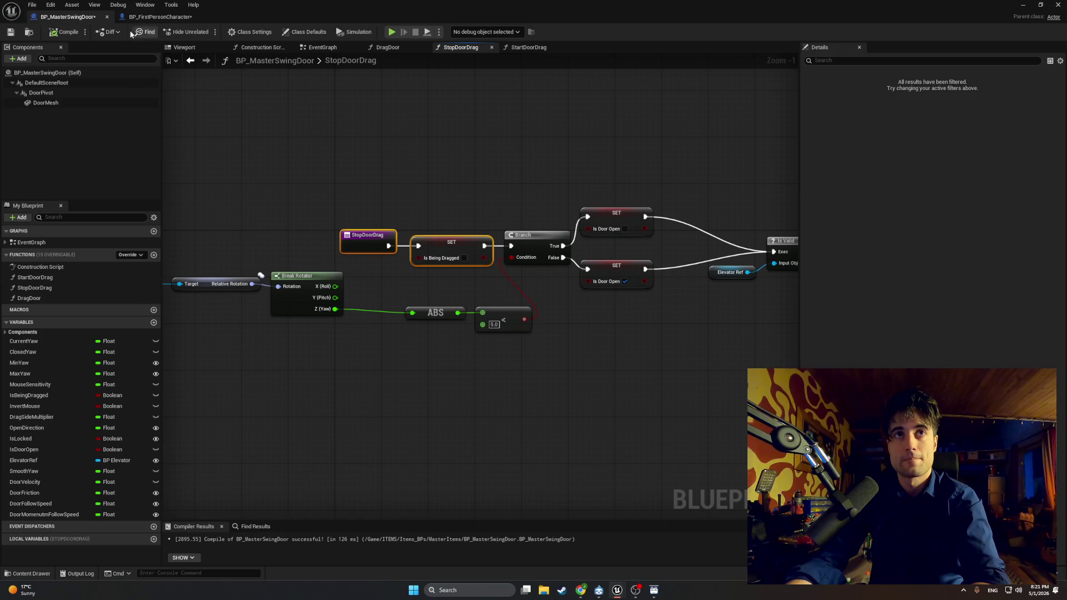
left_click(317, 47)
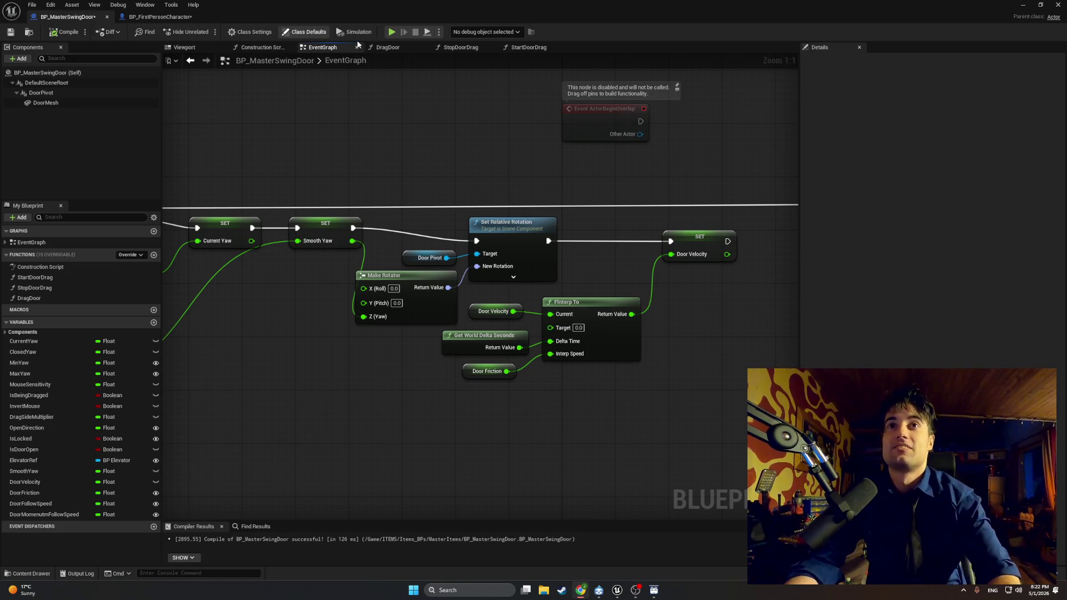
left_click(384, 48)
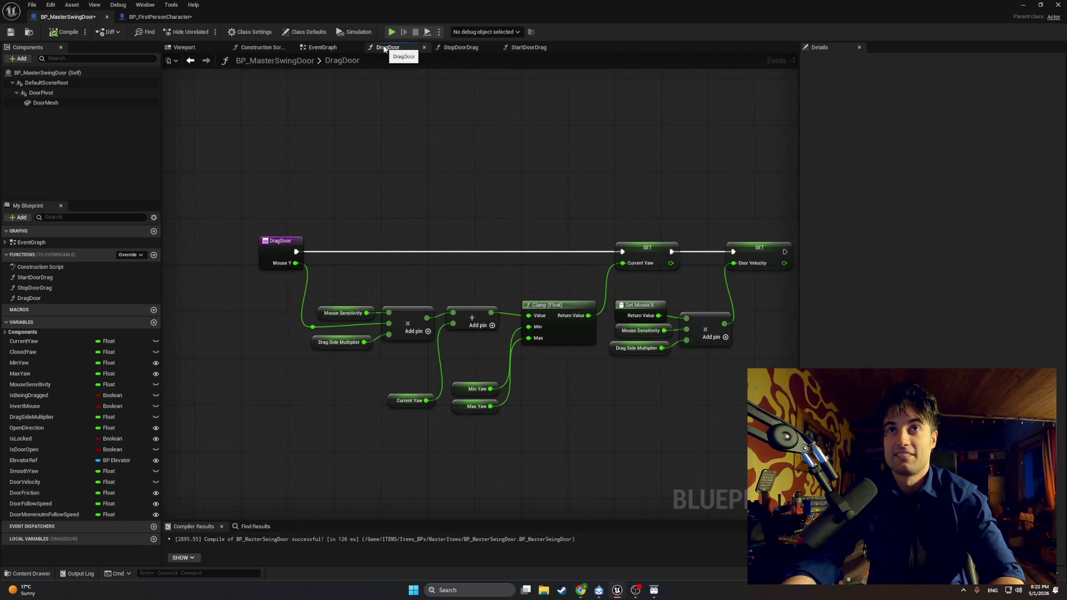
Add a reroute point on the EventGraph's Smooth Yaw wire, shift it right, and recompile
left_click_drag(421, 124, 332, 124)
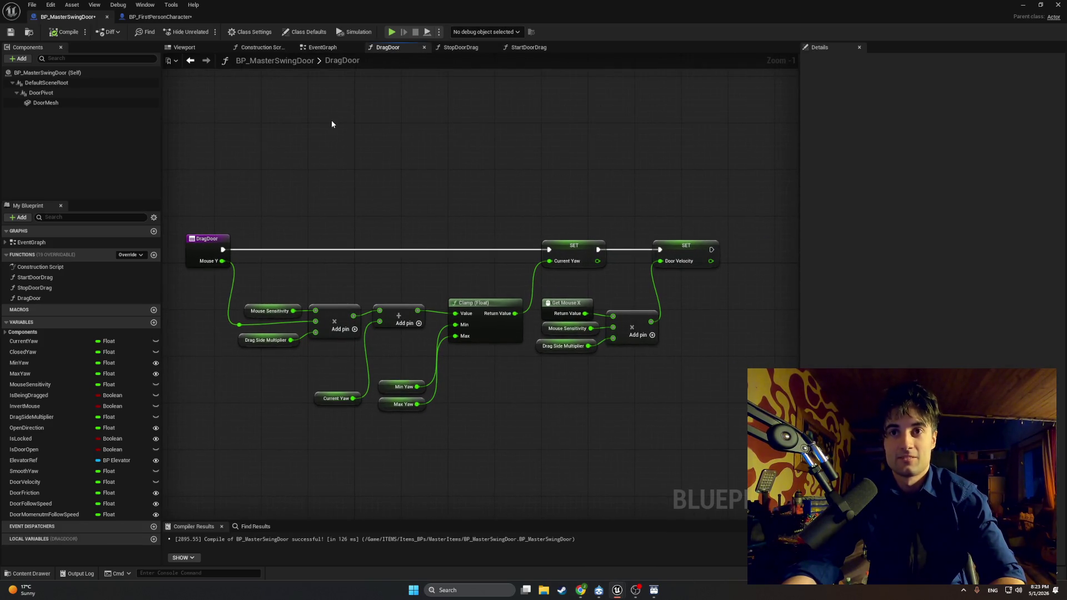
left_click(322, 48)
scroll(382, 138, "down", 2)
left_click_drag(398, 223, 425, 230)
double_click(432, 262)
left_click_drag(436, 260, 469, 266)
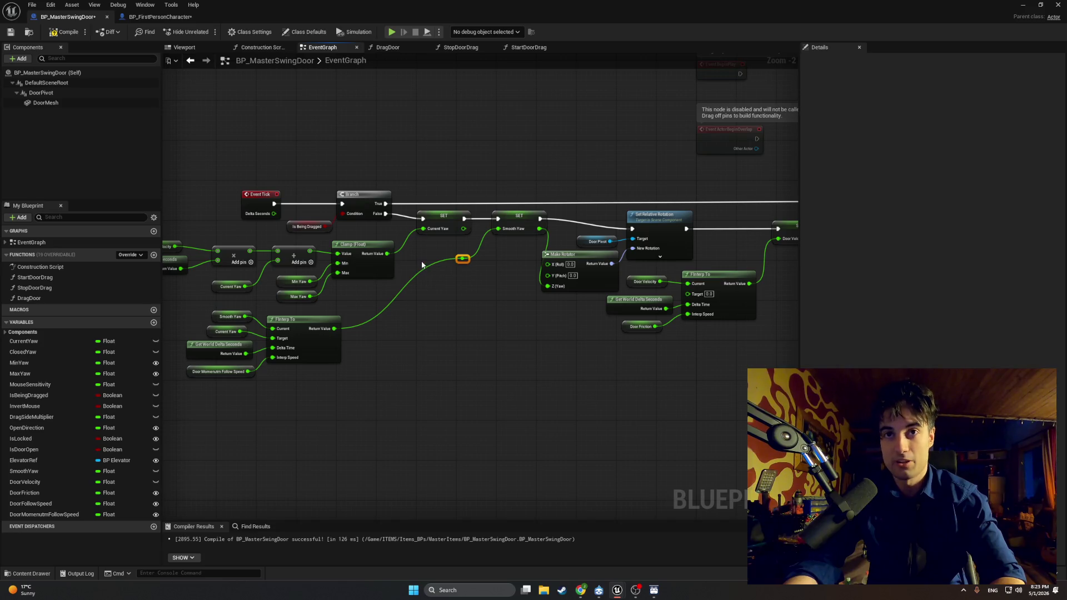
left_click(65, 32)
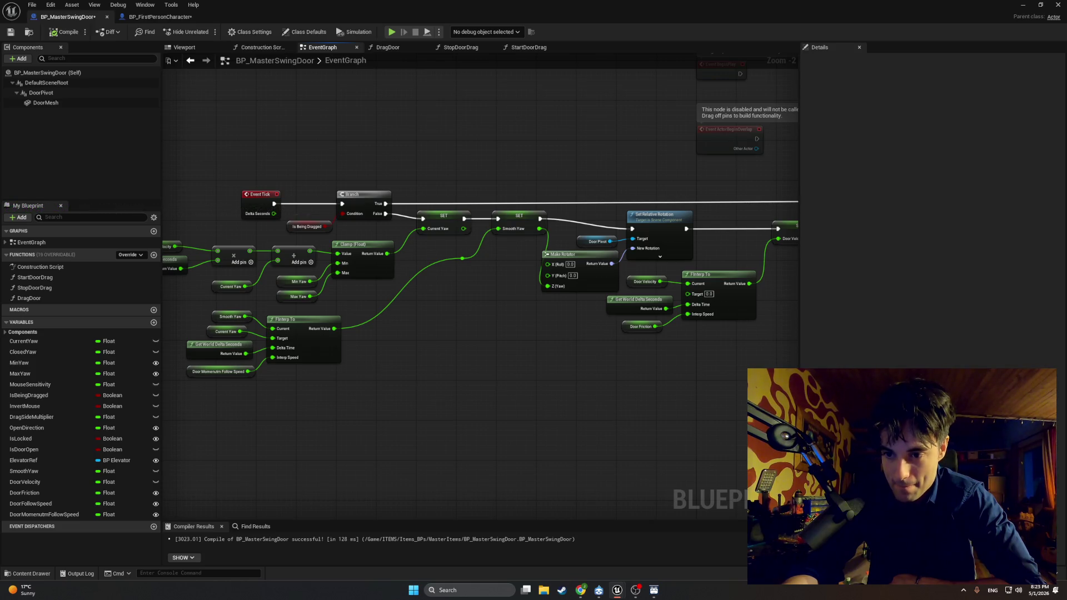
mouse_move(521, 348)
left_mouse_down()
mouse_move(618, 374)
mouse_move(512, 369)
mouse_move(524, 374)
mouse_move(504, 378)
left_mouse_up()
Move the Door Velocity FInterp To group down-left and reroute its output wire into SET Door Velocity
scroll(524, 375, "down", 1)
mouse_move(700, 366)
left_mouse_down()
mouse_move(678, 325)
mouse_move(611, 303)
mouse_move(626, 349)
mouse_move(563, 340)
left_mouse_up()
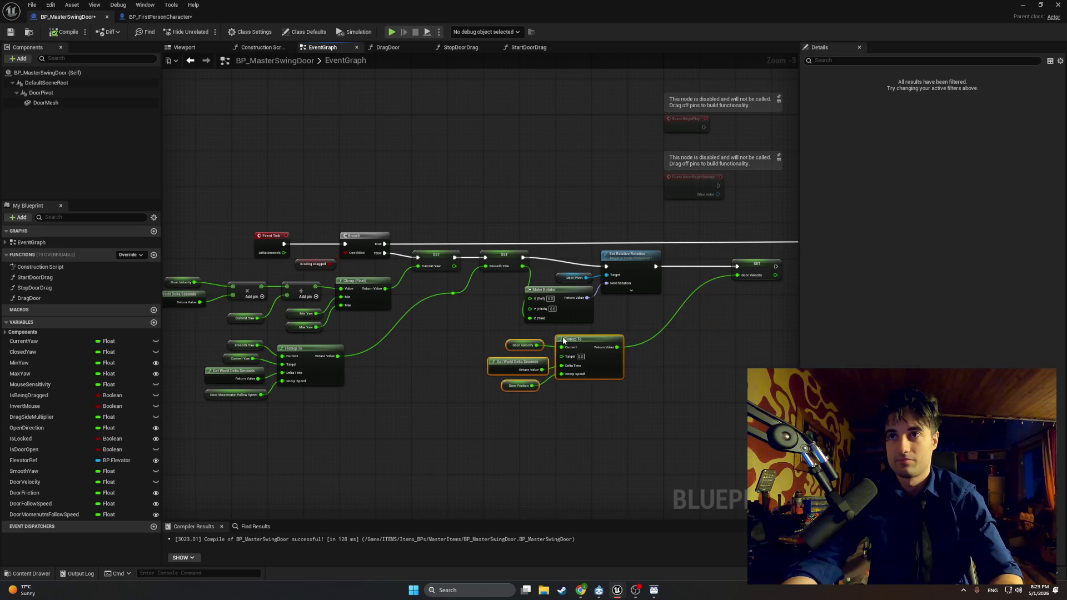
left_click_drag(749, 262, 701, 269)
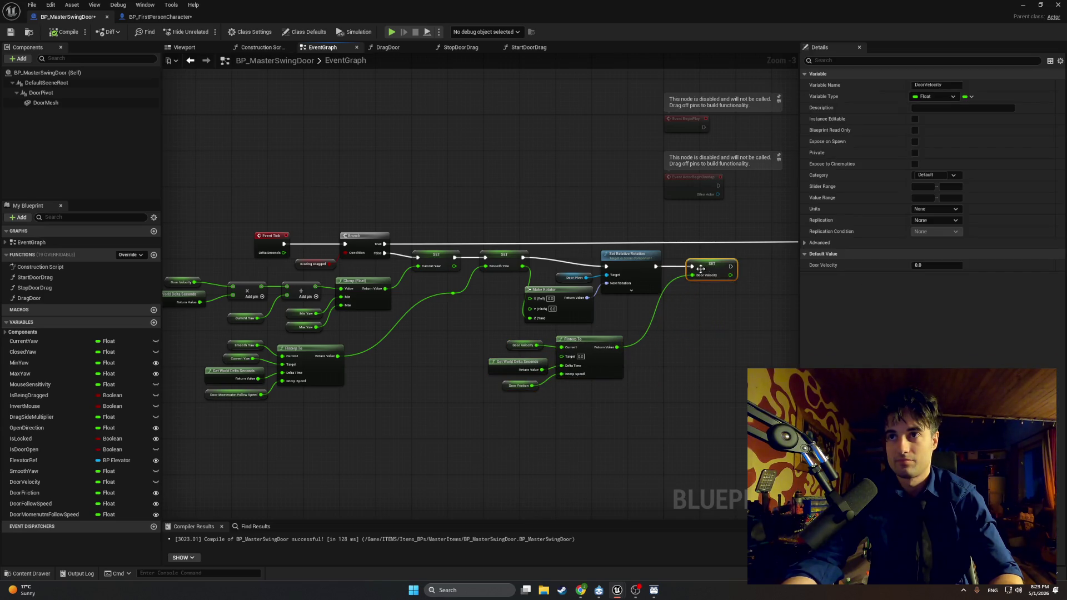
double_click(654, 314)
mouse_move(675, 343)
left_mouse_down()
mouse_move(667, 349)
mouse_move(661, 331)
mouse_move(679, 346)
mouse_move(674, 335)
mouse_move(705, 327)
mouse_move(779, 322)
left_mouse_up()
left_click(642, 325)
Nudge Door Velocity, Get World Delta Seconds, reroute knot and setter into line, then screenshot the decay nodes
scroll(678, 347, "up", 1)
left_click_drag(305, 225, 231, 304)
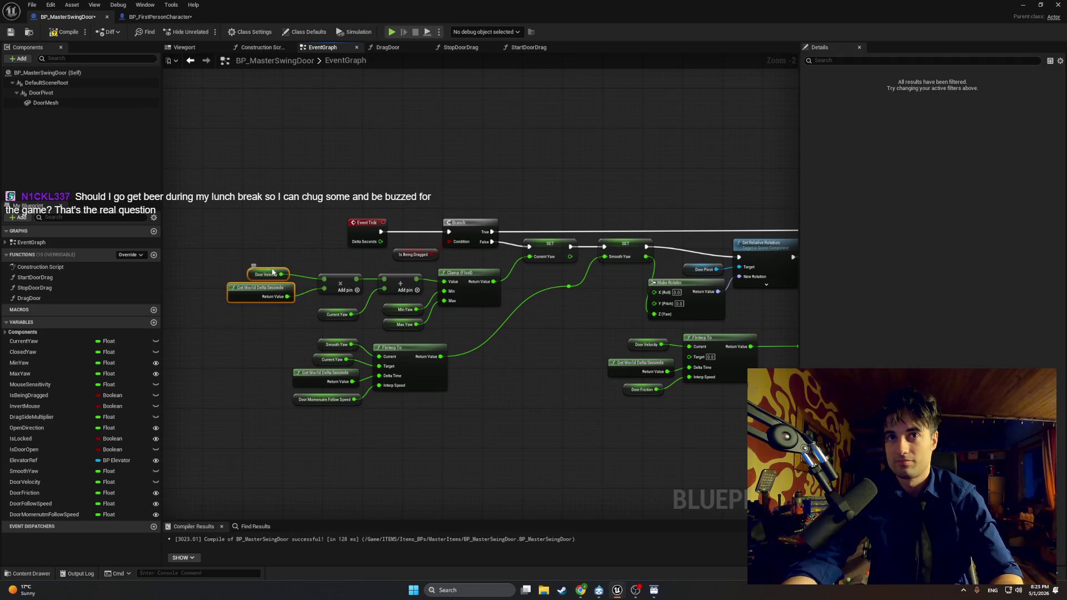
left_click_drag(272, 271, 286, 271)
left_click_drag(382, 266, 304, 262)
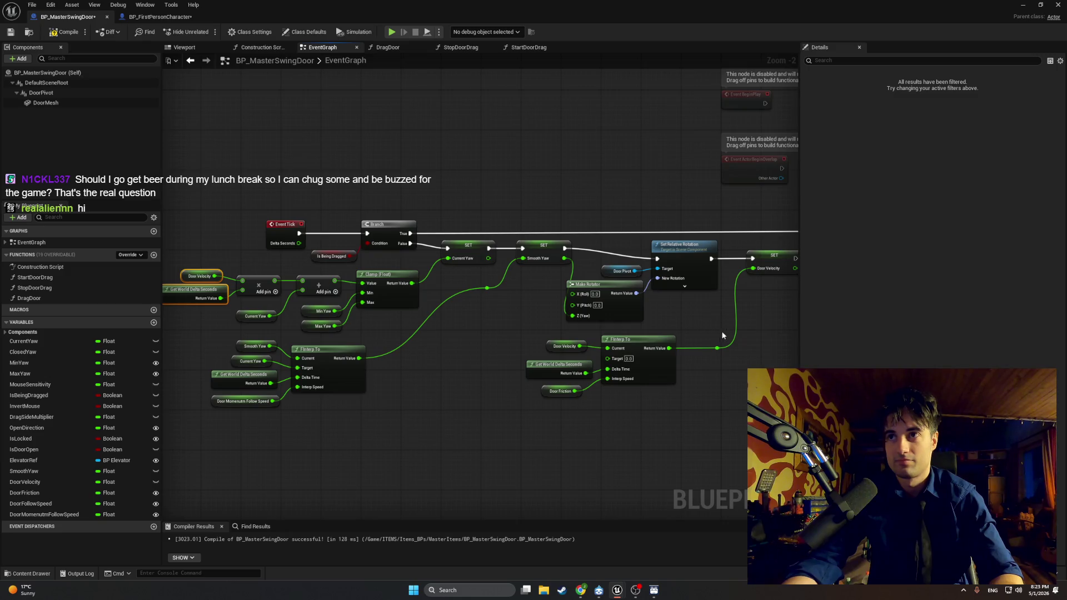
left_click(647, 340)
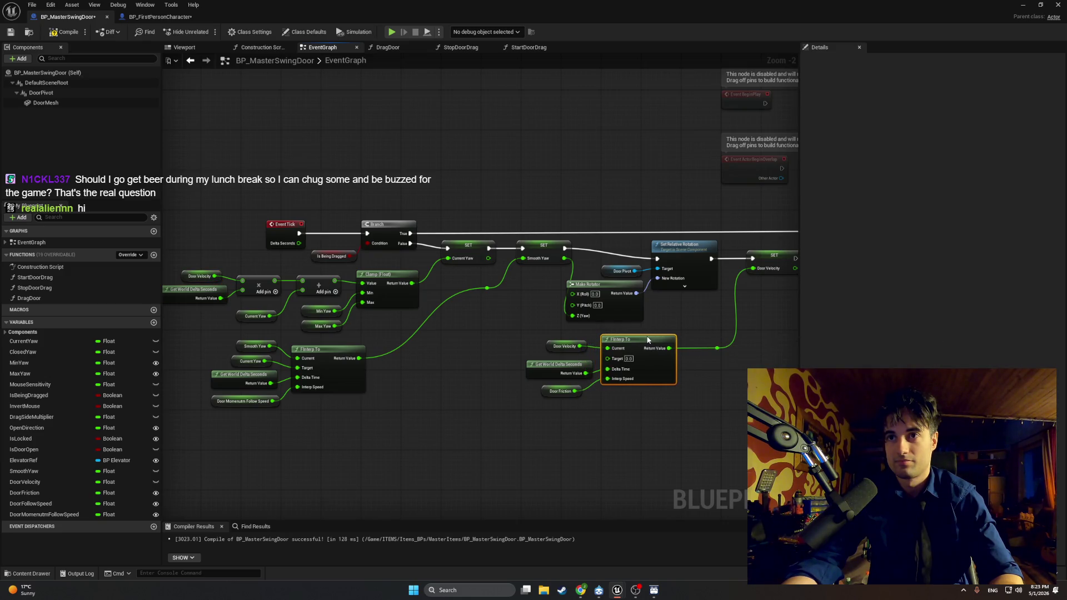
left_click_drag(719, 353, 700, 353)
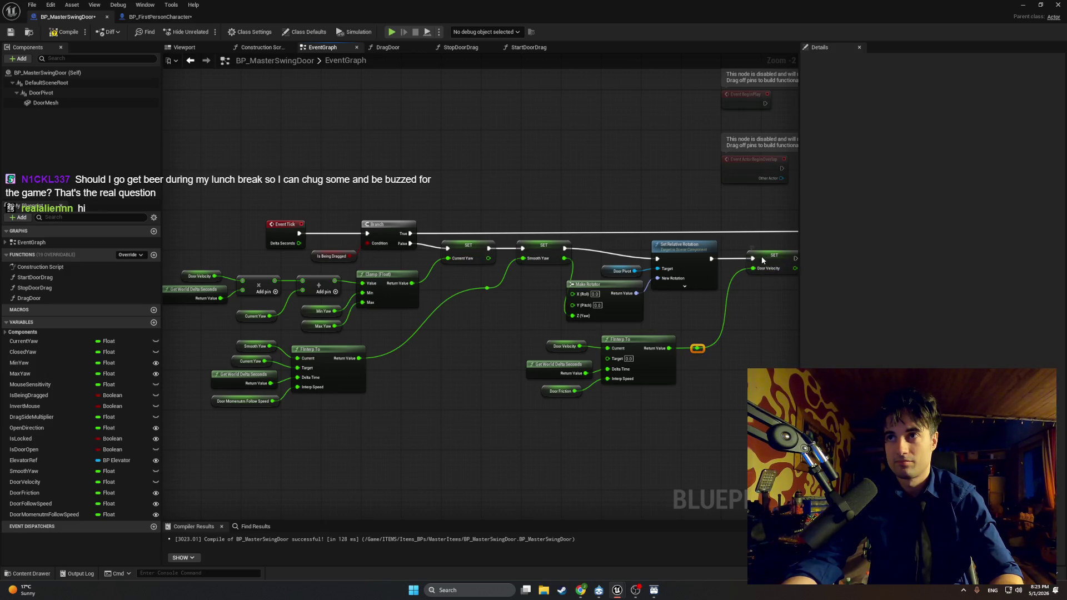
left_click_drag(760, 264, 749, 264)
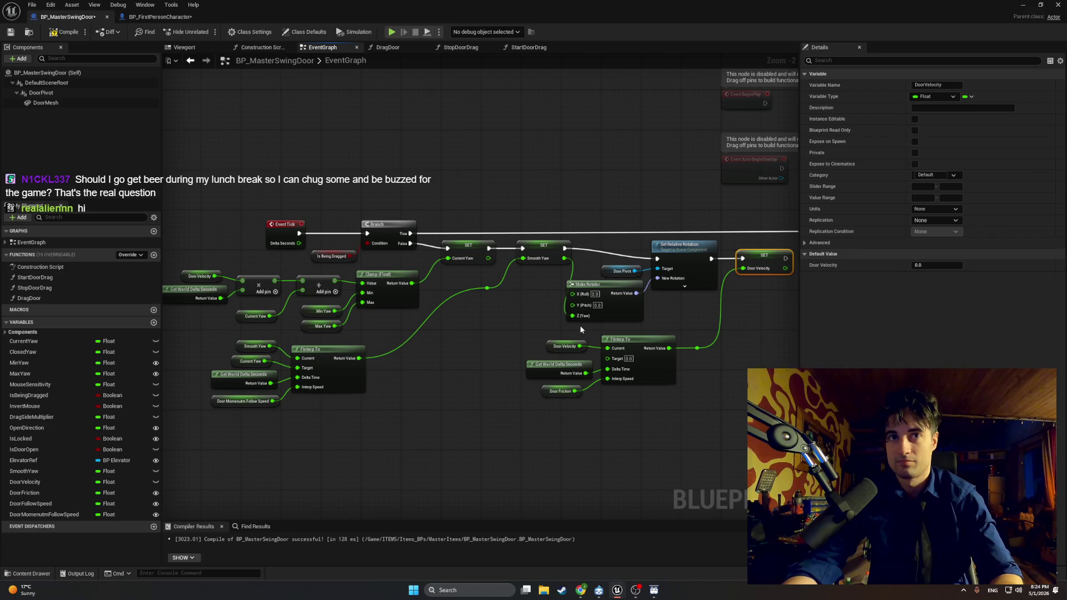
key("super+shift+s")
mouse_move(798, 423)
left_mouse_down()
mouse_move(319, 222)
mouse_move(162, 180)
left_mouse_up()
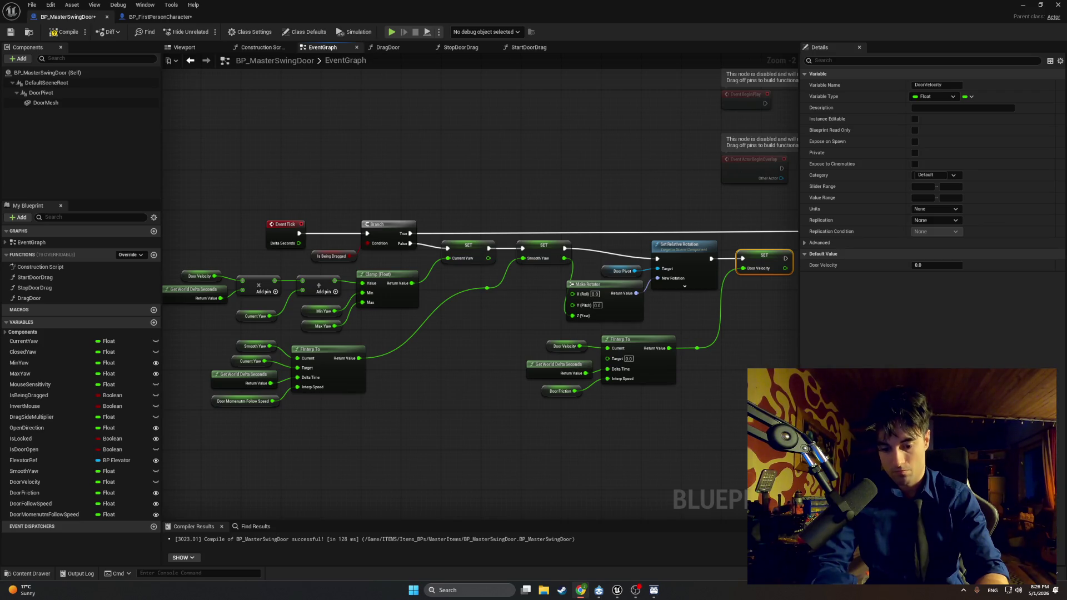
mouse_move(746, 454)
left_mouse_down()
mouse_move(163, 447)
mouse_move(250, 434)
left_mouse_up()
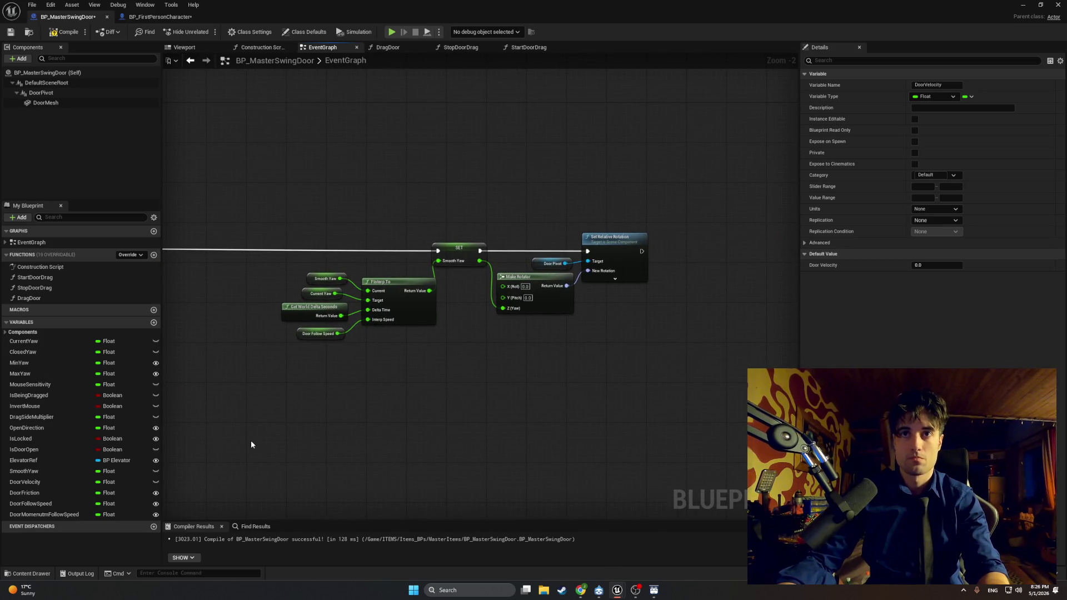
Screenshot the Smooth Yaw FInterp To chain feeding Set Relative Rotation
key("super+shift+s")
mouse_move(686, 407)
left_mouse_down()
mouse_move(528, 307)
mouse_move(232, 192)
left_mouse_up()
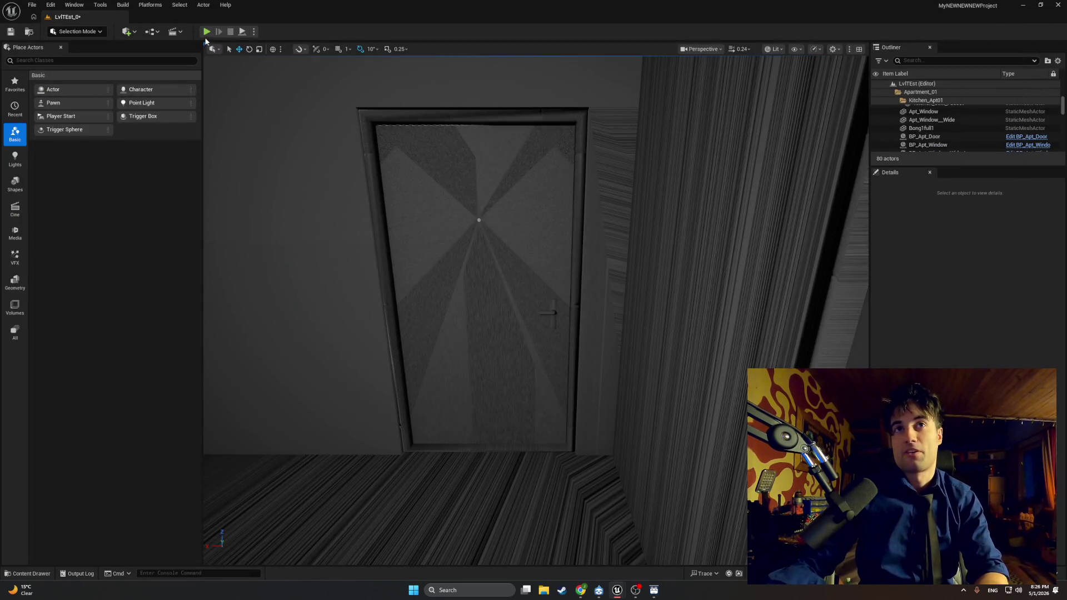
Play the apartment level, swing the window open, and move the glass piece and jar on the sill
left_click(206, 31)
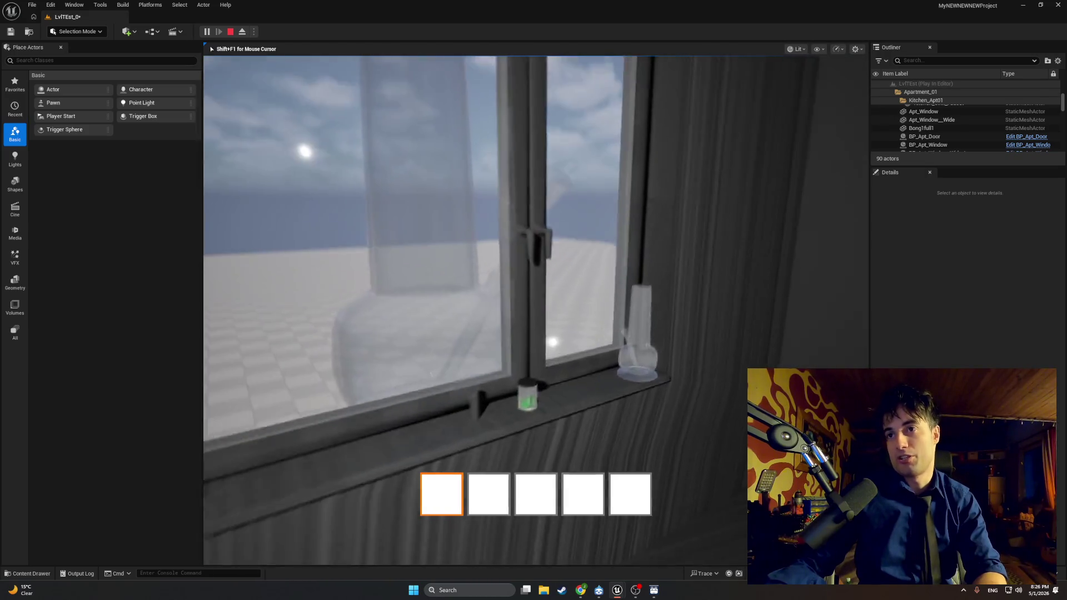
key("e")
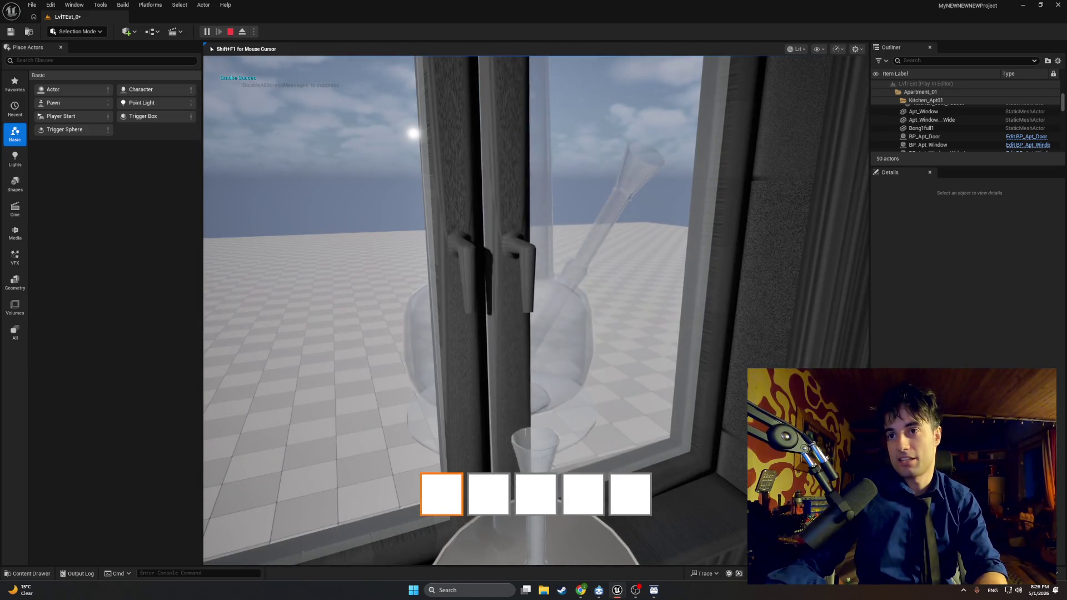
key("e")
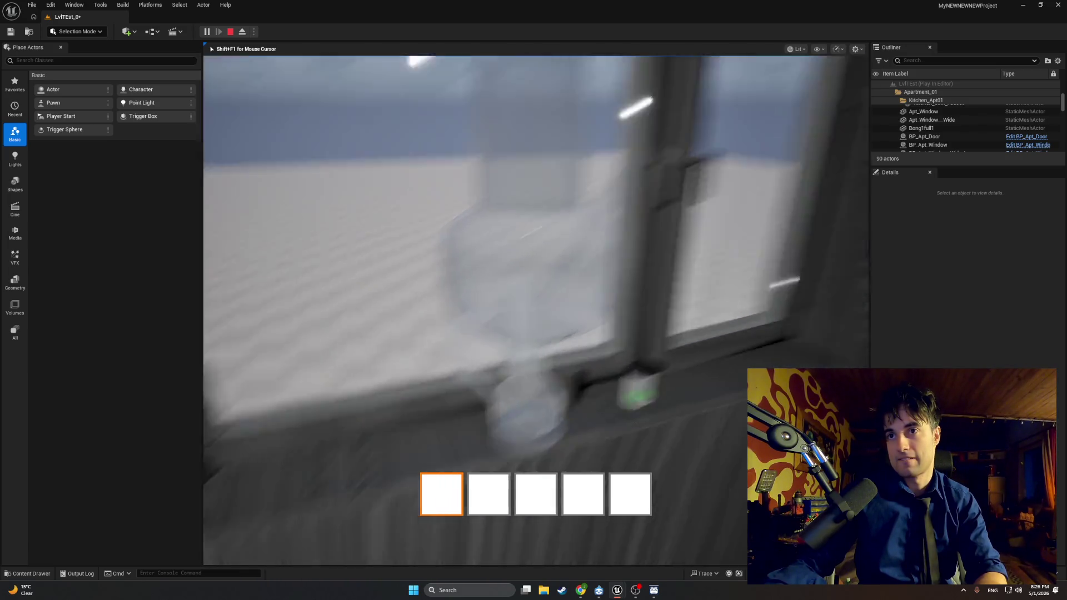
key("e")
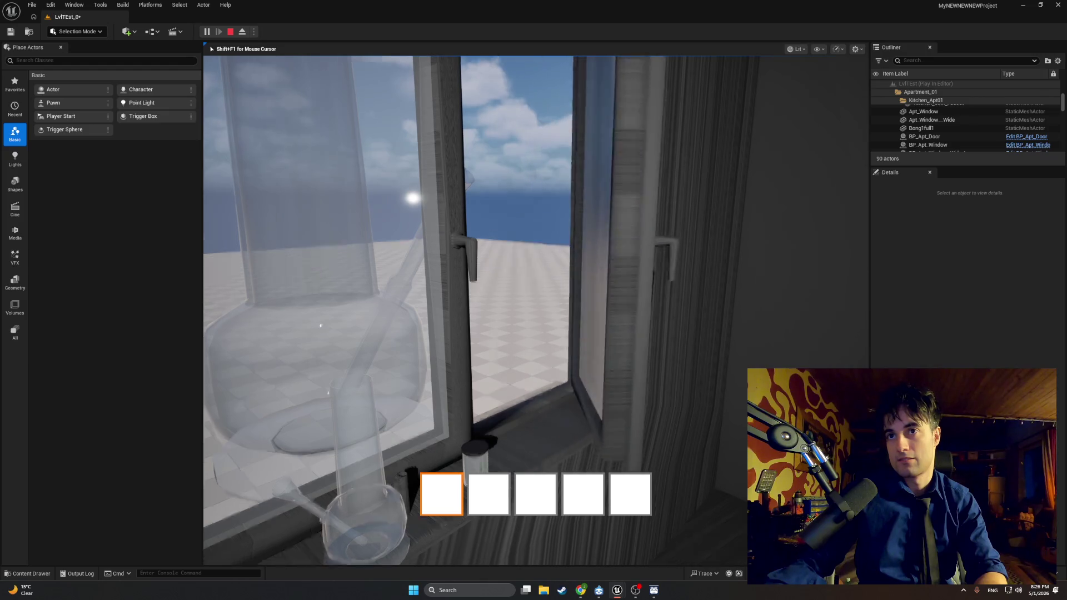
key("e")
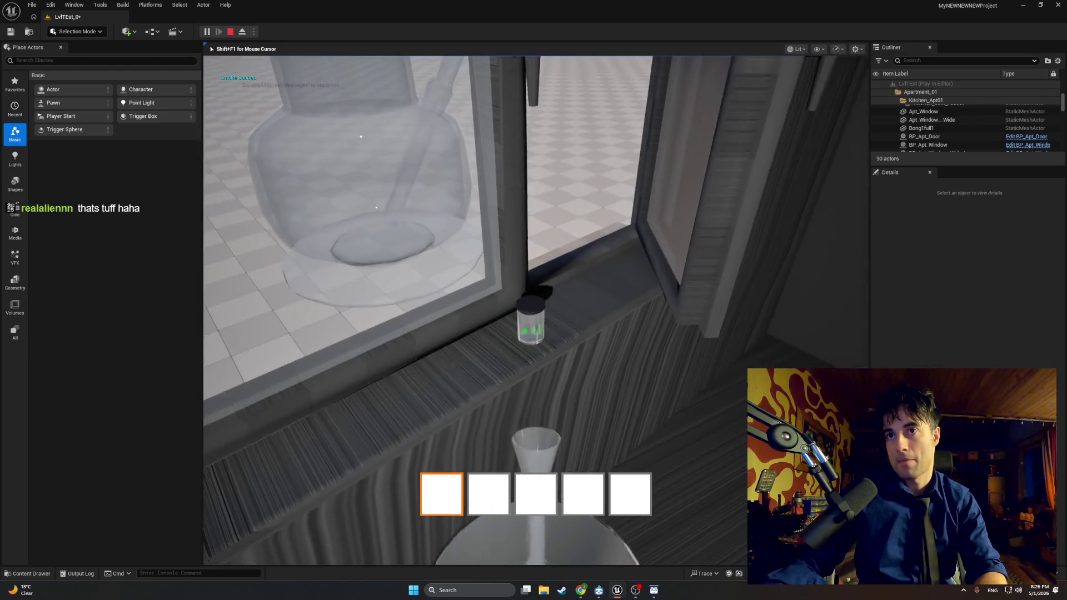
key("w")
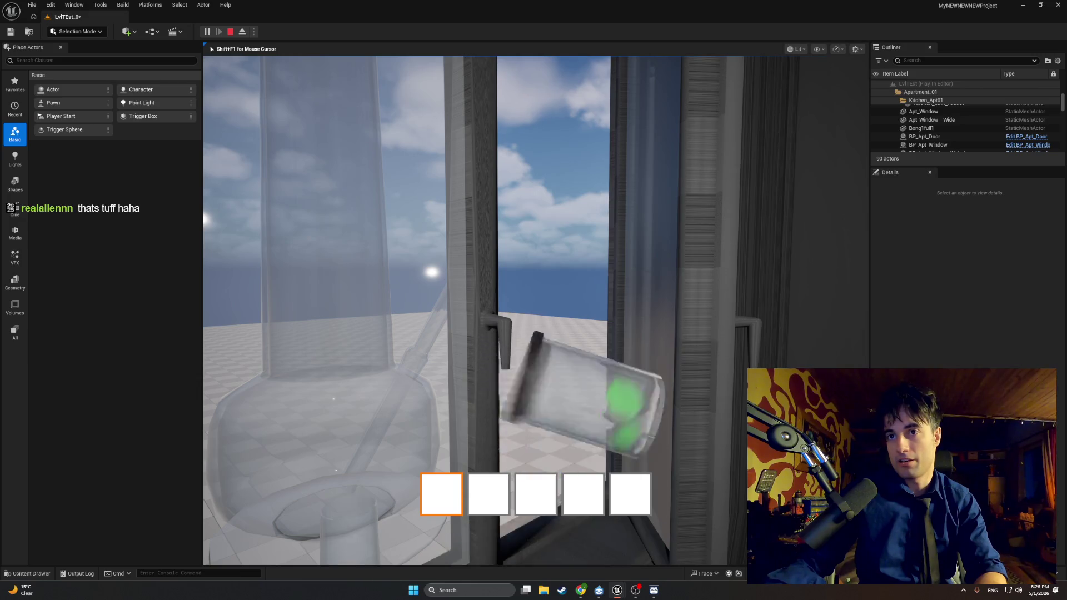
key("s")
key("s")
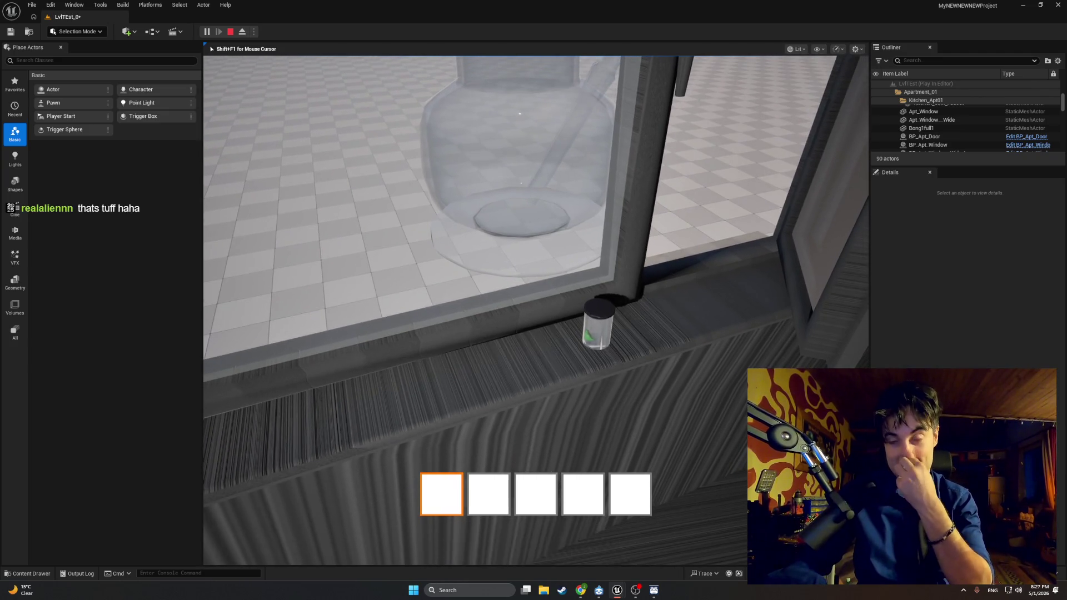
key("e")
key("e")
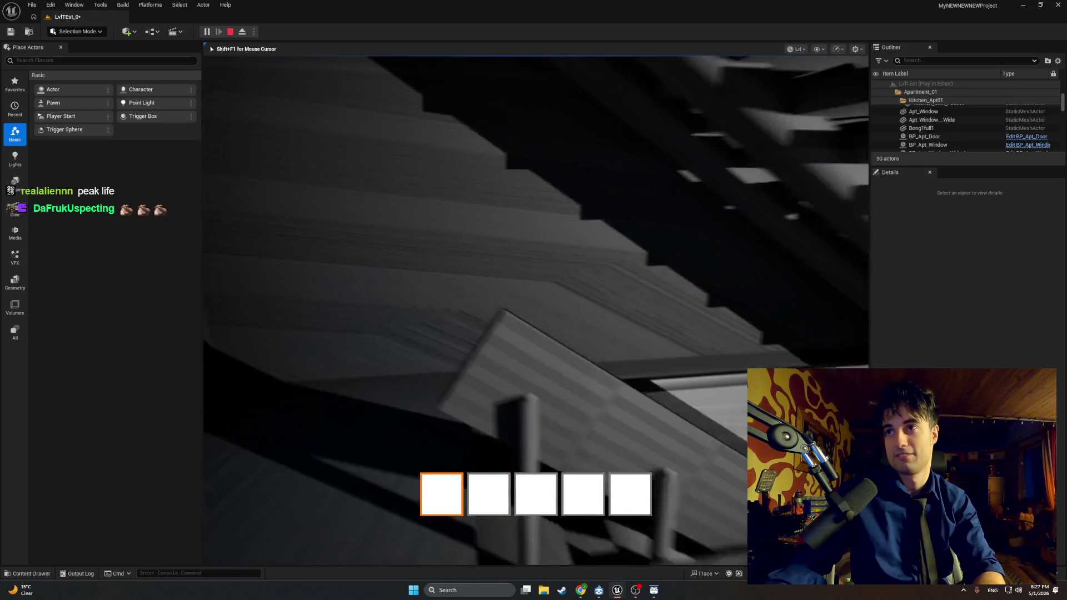
Walk down the hallway, pushing each door open into the stair room, then stop the play session
key("w")
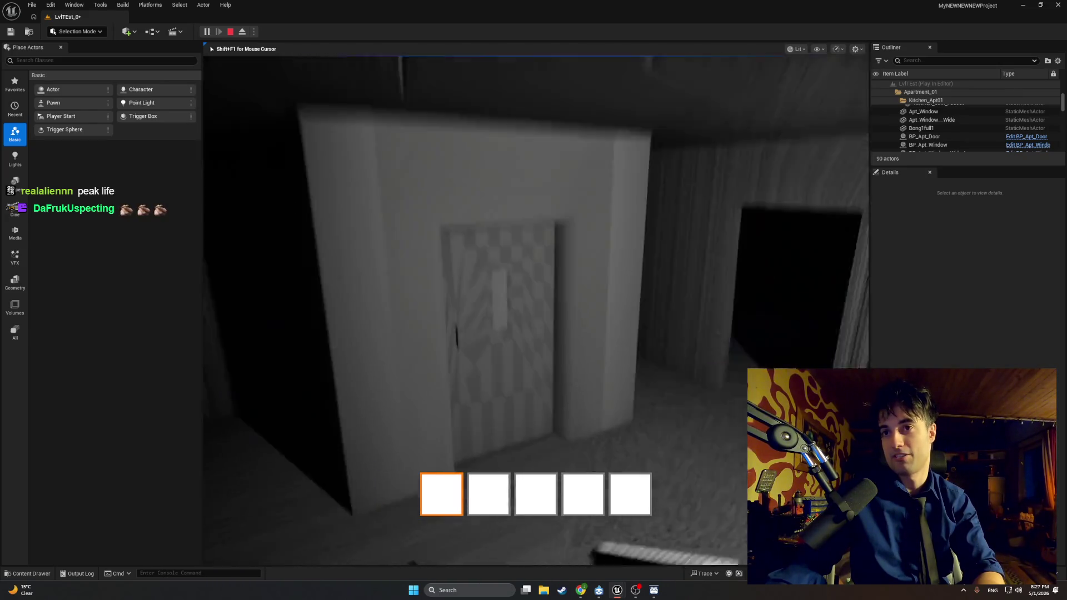
key("e")
key("w")
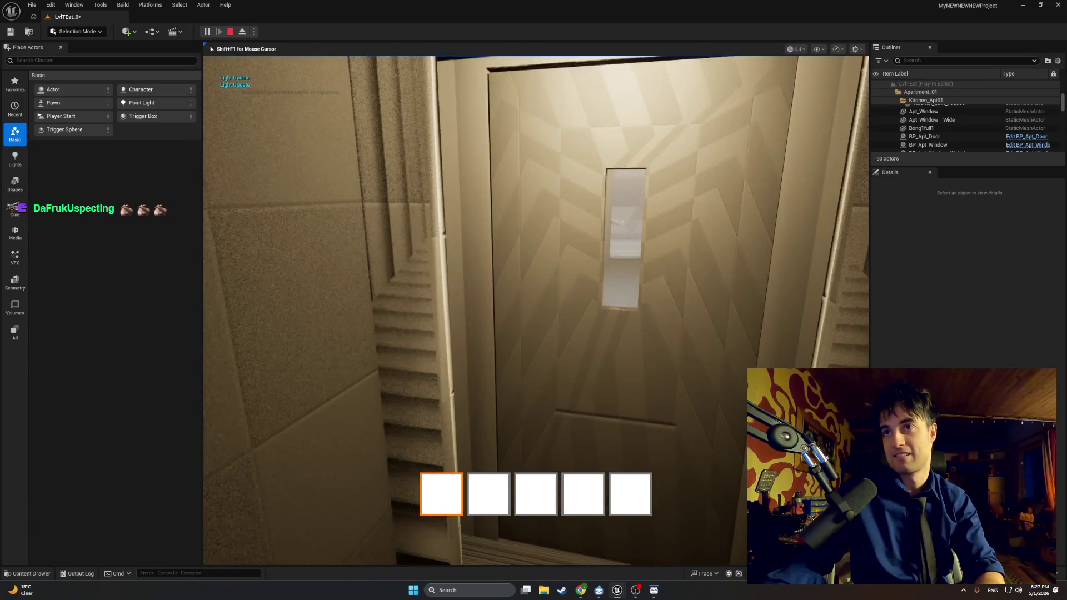
key("w")
key("w")
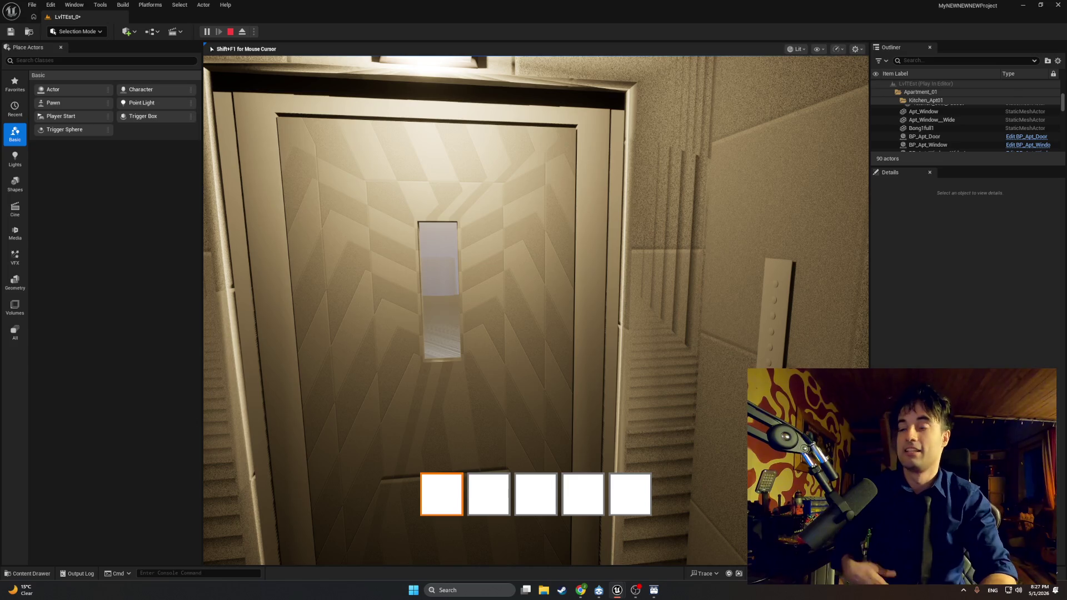
key("w")
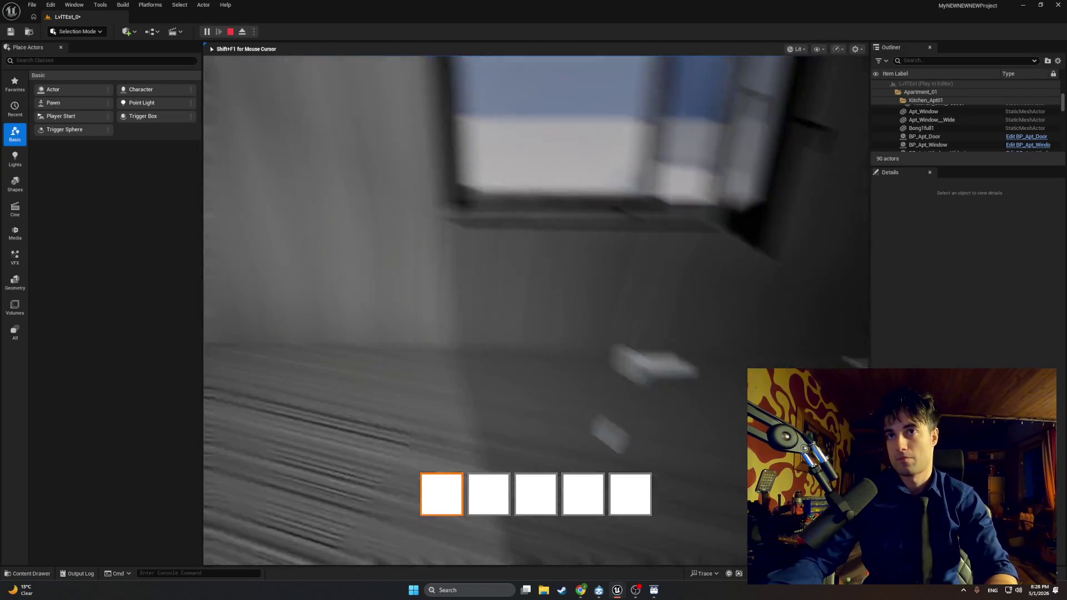
key("Escape")
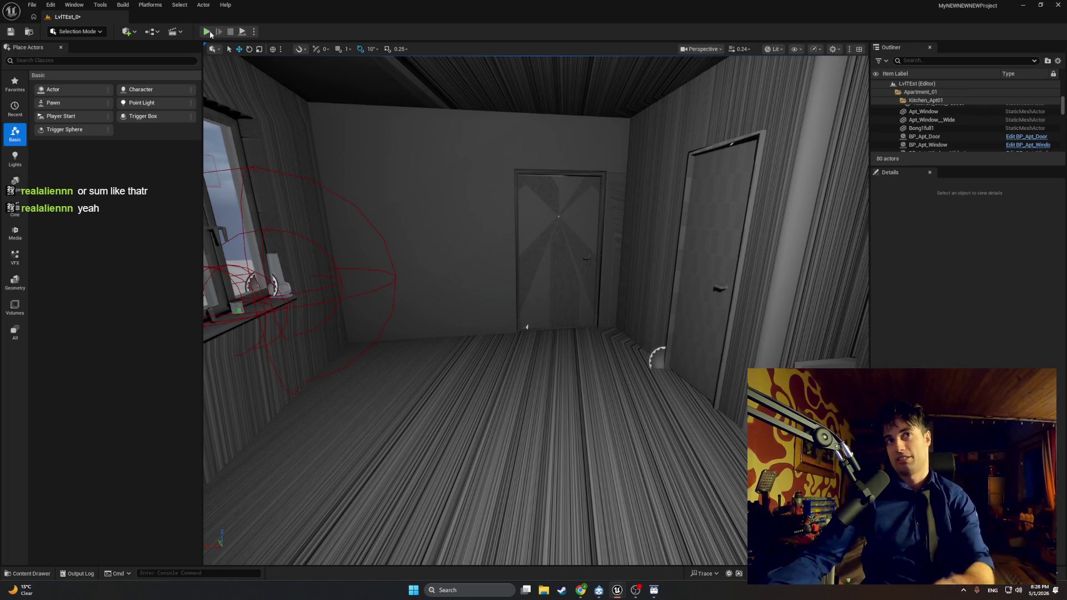
Launch a fresh Play-in-Editor session of the apartment level to test the doors
left_click(206, 31)
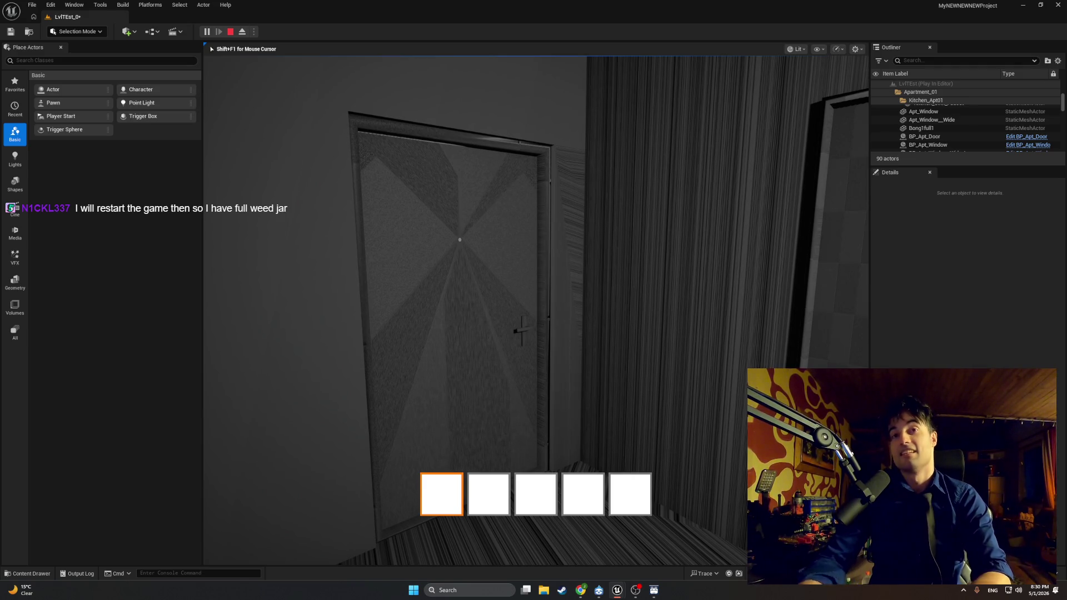
mouse_move(534, 300)
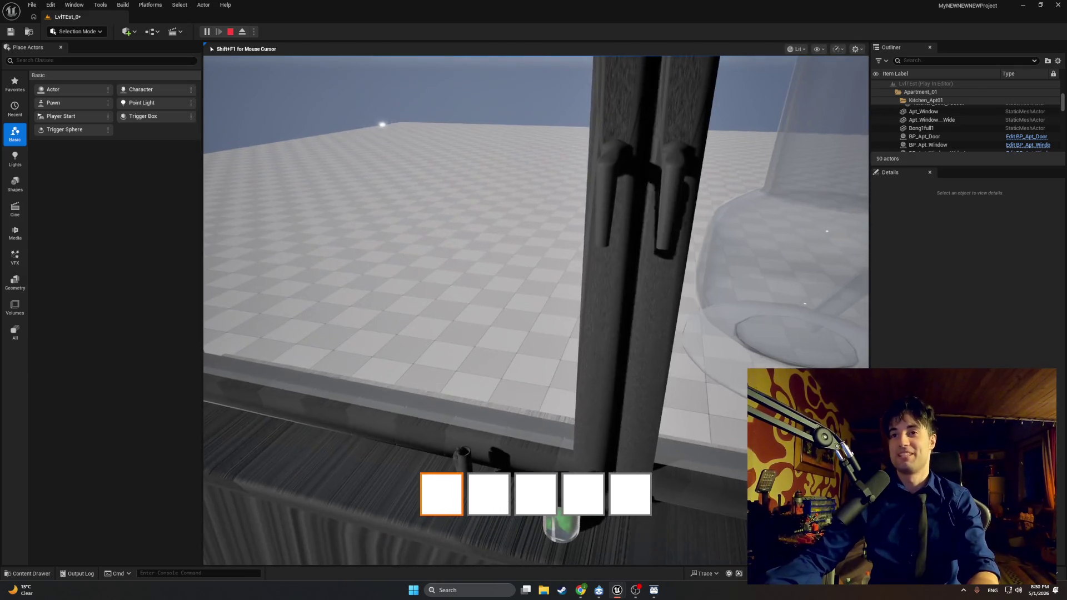
Grab the green jar off the window sill, drop it to the floor, then stop playing
key("e")
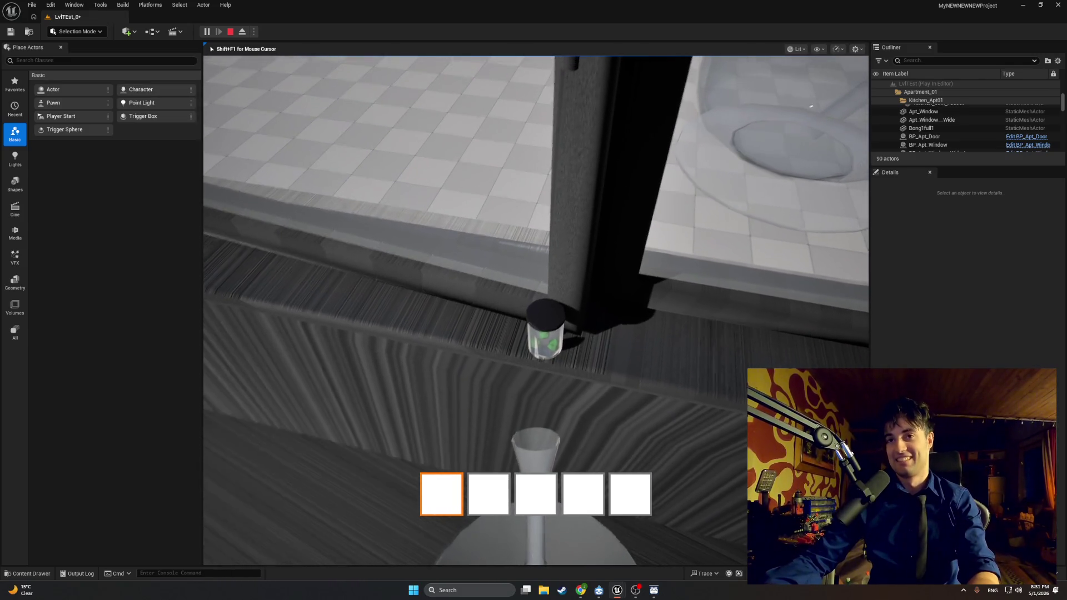
key("e")
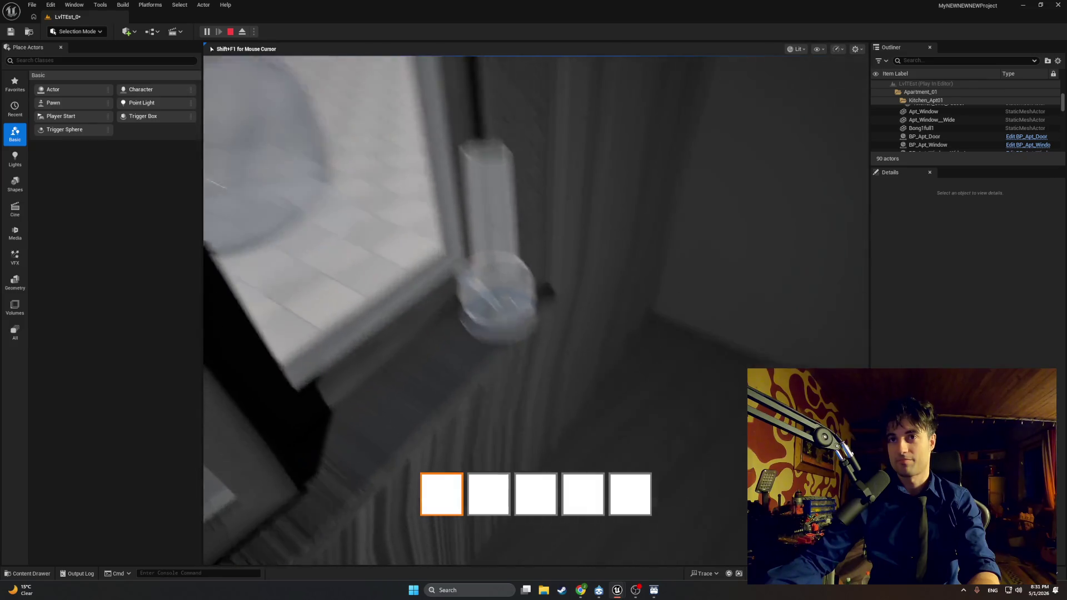
key("e")
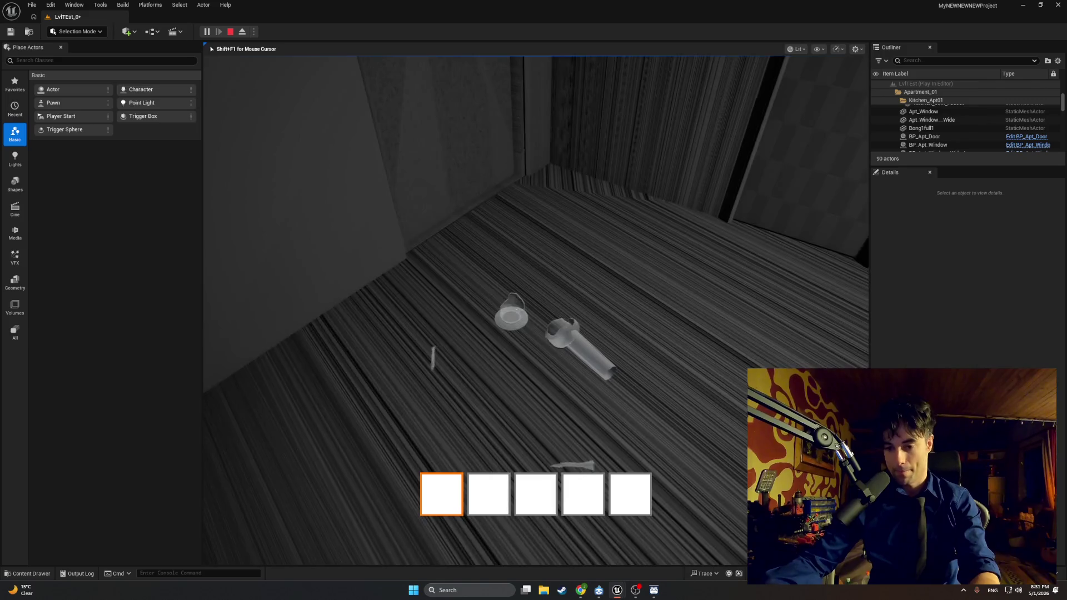
key("Escape")
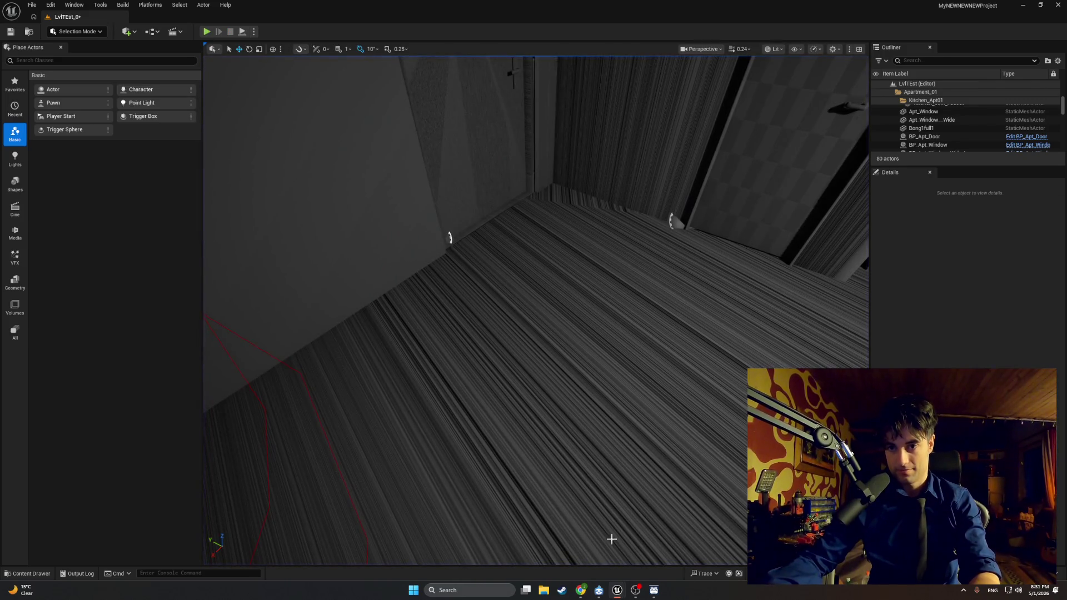
Bring the BP_MasterSwingDoor editor forward and pan the EventGraph to the Door Velocity interpolation nodes
mouse_move(617, 589)
left_click(631, 567)
mouse_move(524, 455)
left_mouse_down()
mouse_move(643, 427)
mouse_move(553, 443)
mouse_move(669, 431)
mouse_move(505, 299)
left_mouse_up()
left_click_drag(428, 235, 518, 270)
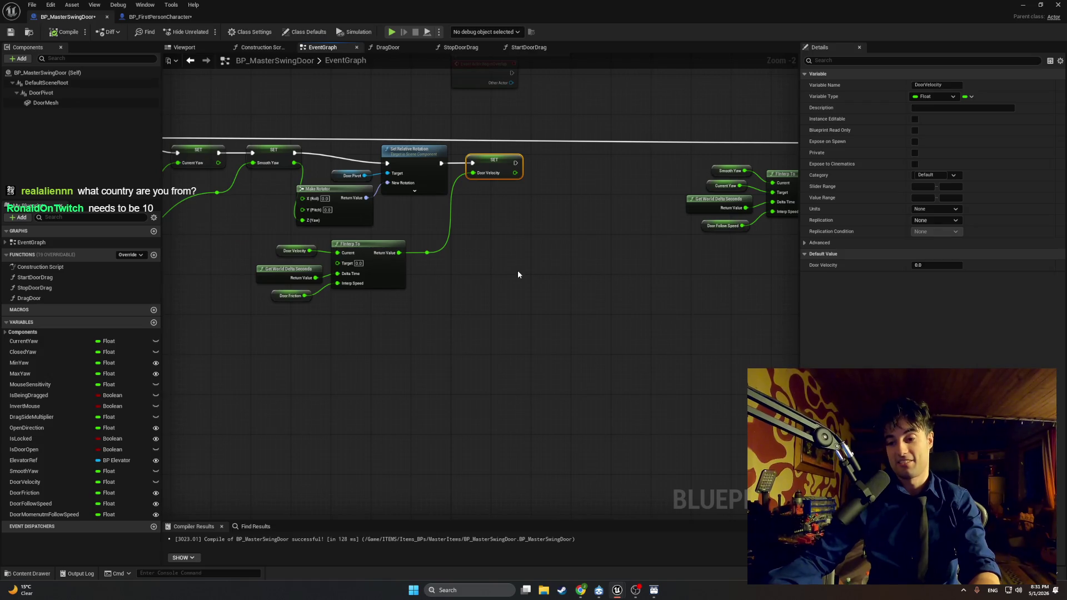
Check the DragDoor and StopDoorDrag function graphs, ending on DragDoor
left_click(389, 48)
left_click(460, 47)
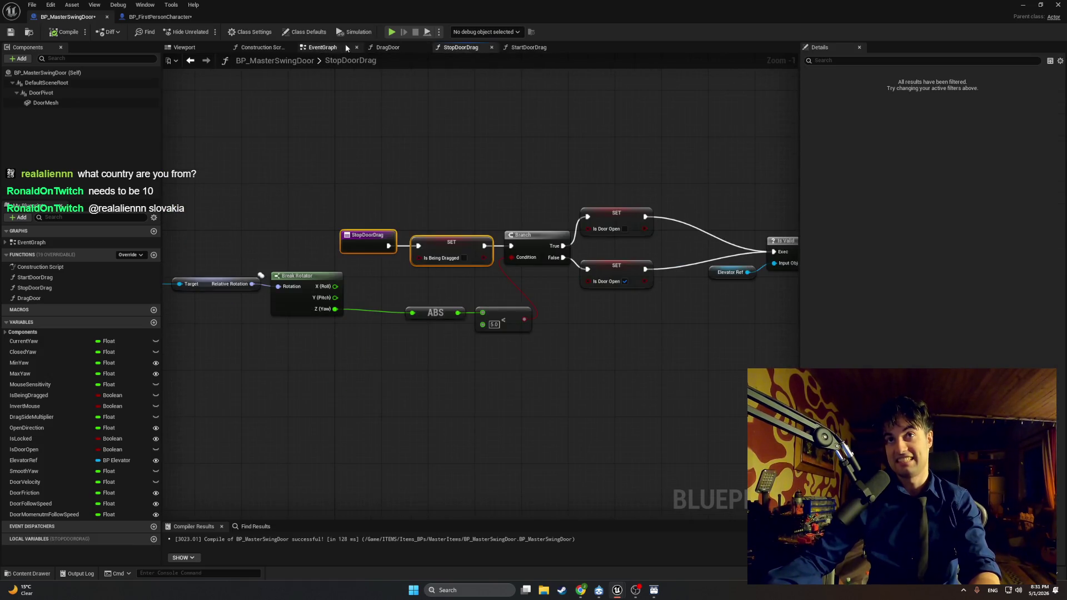
left_click(334, 49)
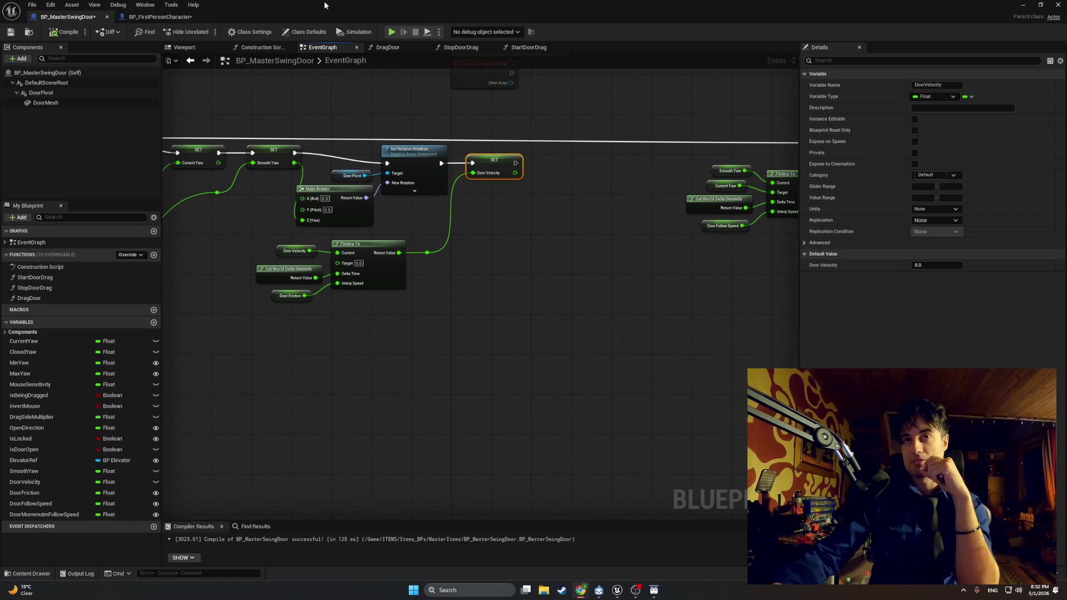
left_click(374, 49)
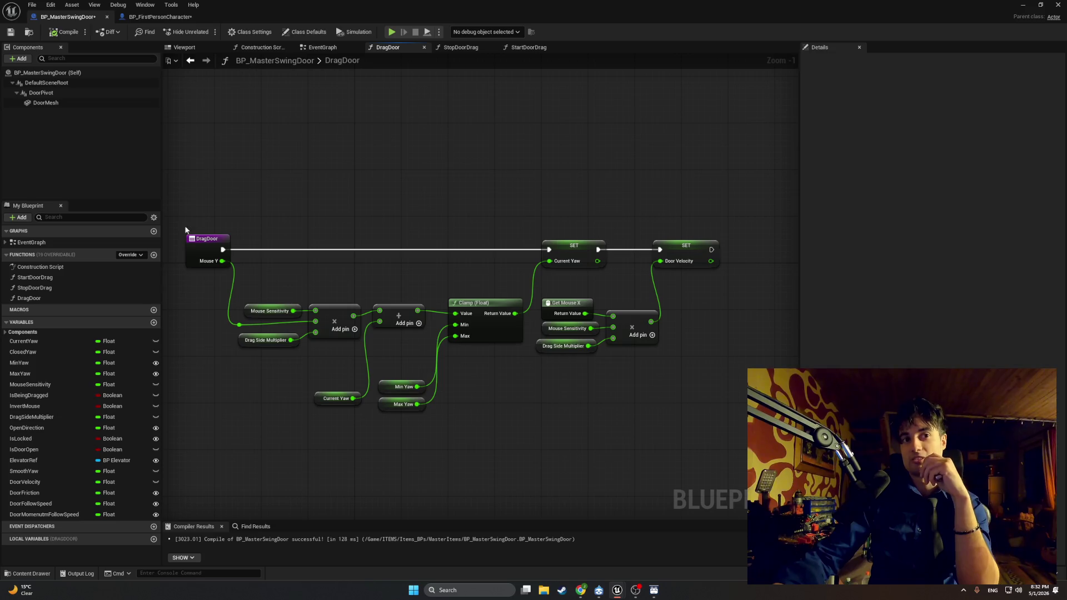
Minimize the Blueprint, play-test pushing the facing door open, stop, and restore BP_MasterSwingDoor
left_click(1022, 5)
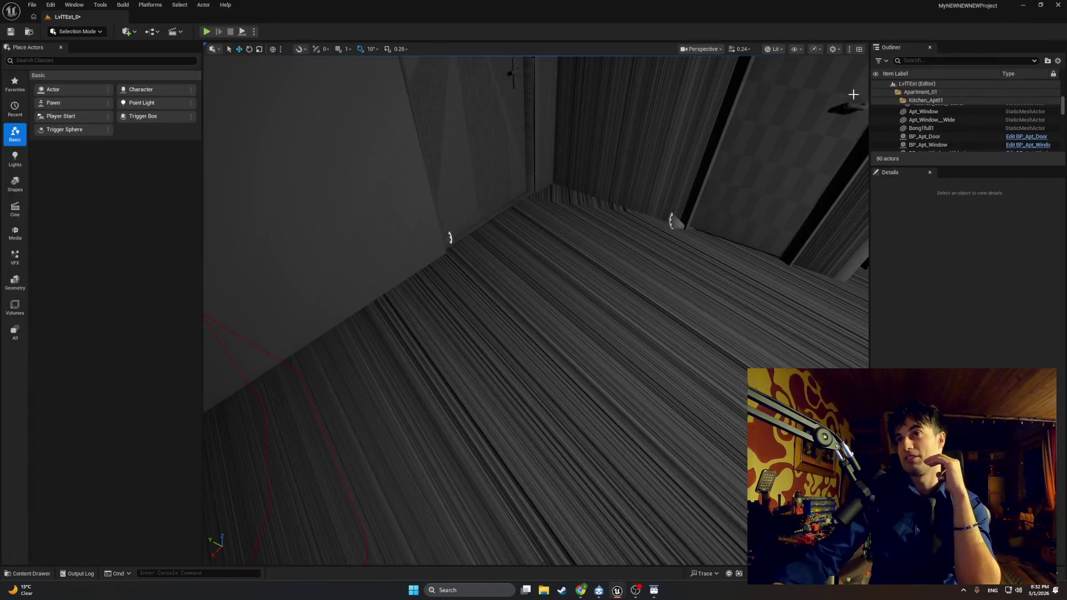
left_click(206, 31)
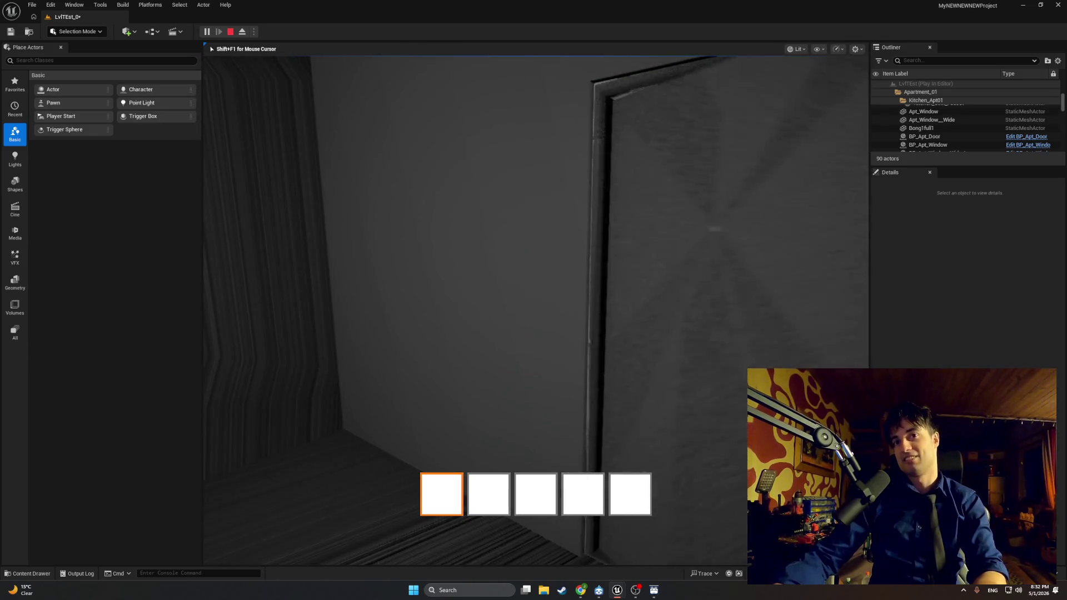
key("e")
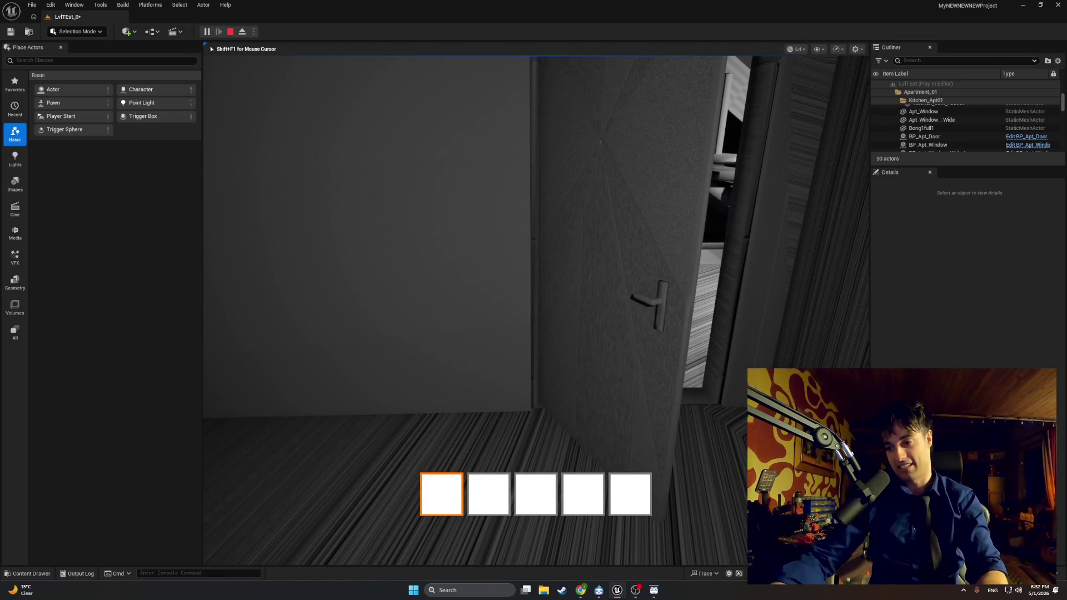
key("Escape")
mouse_move(616, 589)
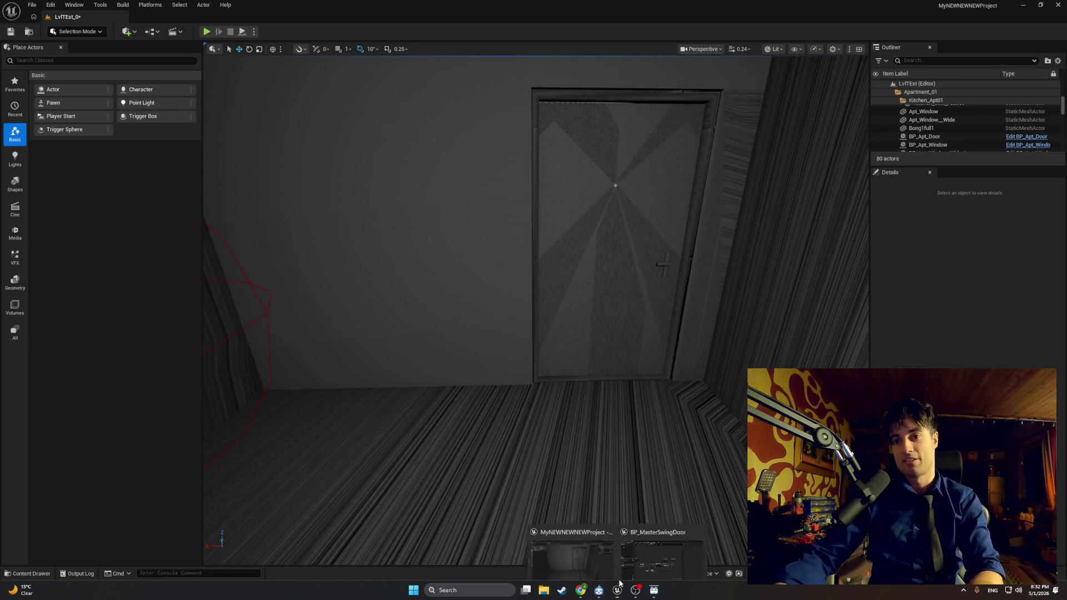
left_click(639, 542)
left_click(443, 49)
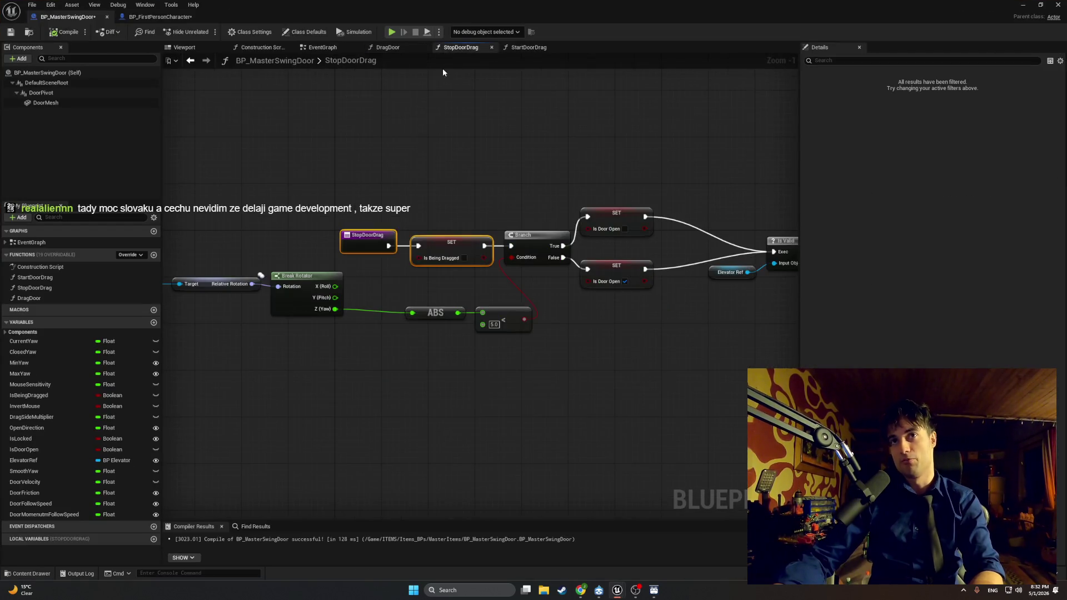
scroll(323, 168, "down", 3)
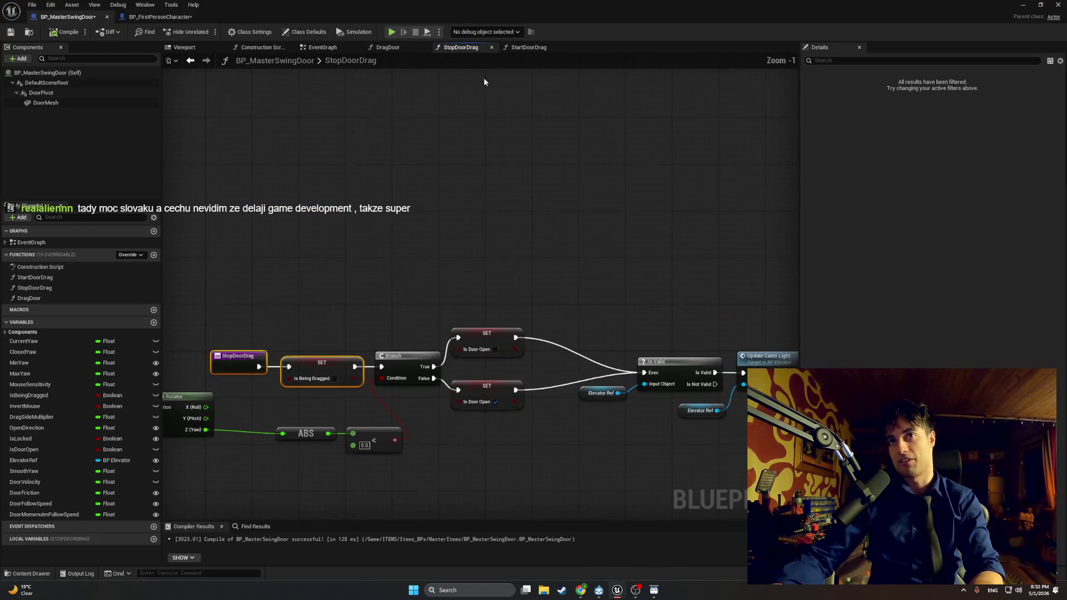
left_click(525, 48)
scroll(489, 136, "up", 2)
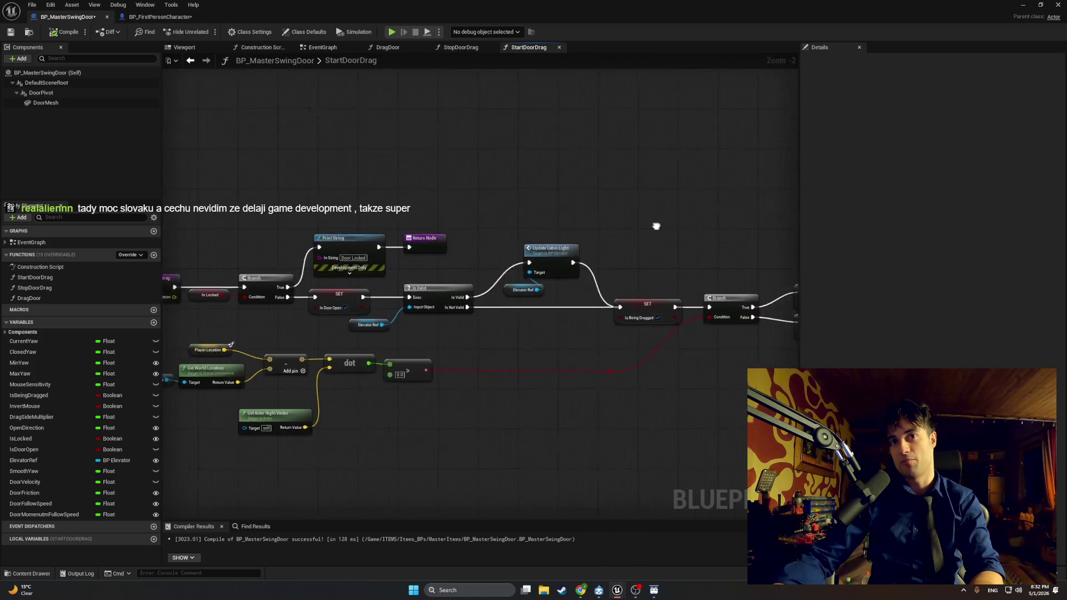
left_click(372, 48)
scroll(297, 76, "up", 1)
left_click(322, 47)
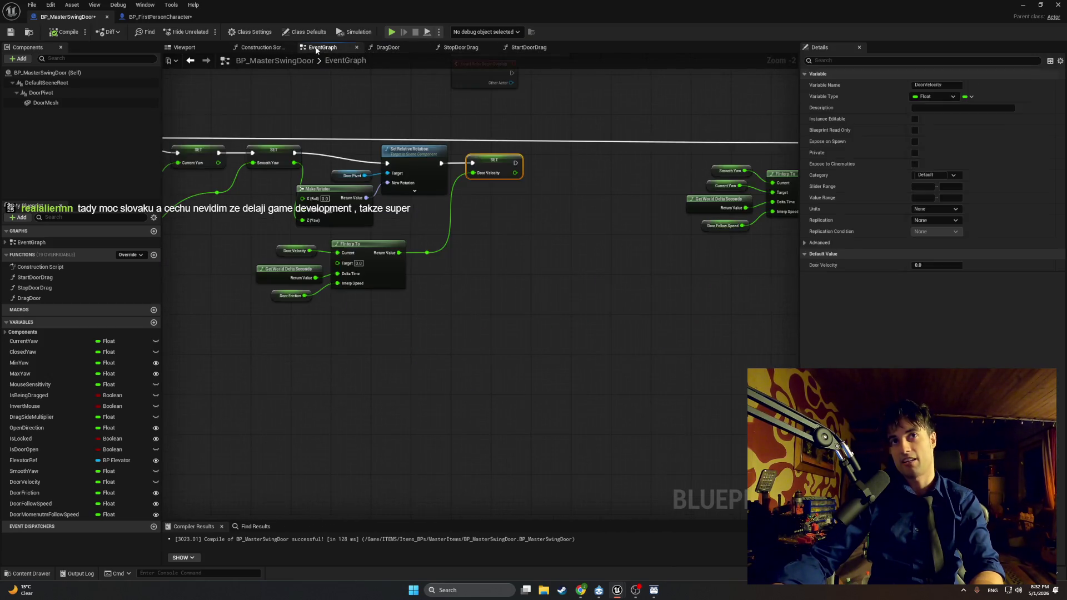
mouse_move(612, 311)
left_mouse_down()
mouse_move(674, 341)
mouse_move(412, 286)
mouse_move(336, 281)
mouse_move(619, 268)
left_mouse_up()
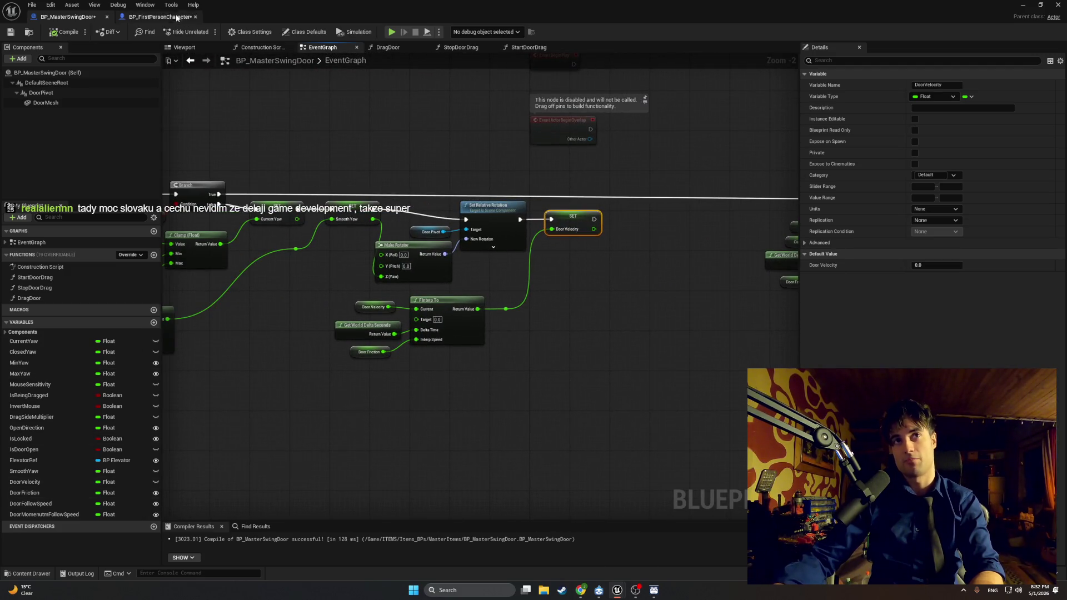
left_click(160, 17)
scroll(500, 250, "down", 2)
left_click_drag(500, 250, 605, 217)
scroll(388, 212, "up", 4)
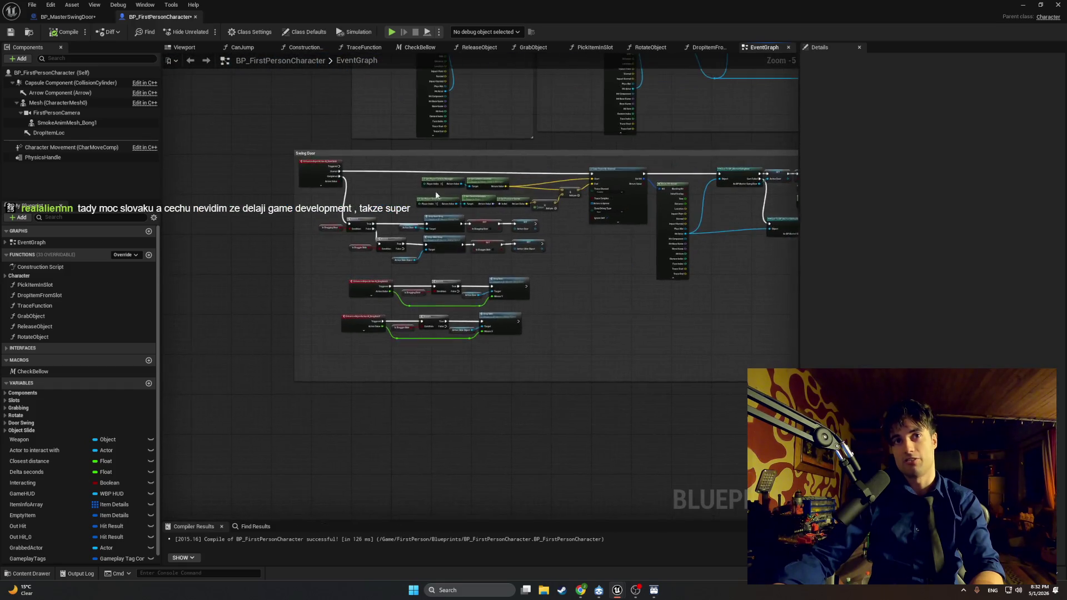
mouse_move(405, 205)
left_mouse_down()
mouse_move(526, 205)
mouse_move(345, 223)
mouse_move(378, 345)
left_mouse_up()
scroll(527, 201, "down", 3)
scroll(541, 203, "up", 1)
scroll(419, 337, "down", 3)
scroll(419, 337, "up", 5)
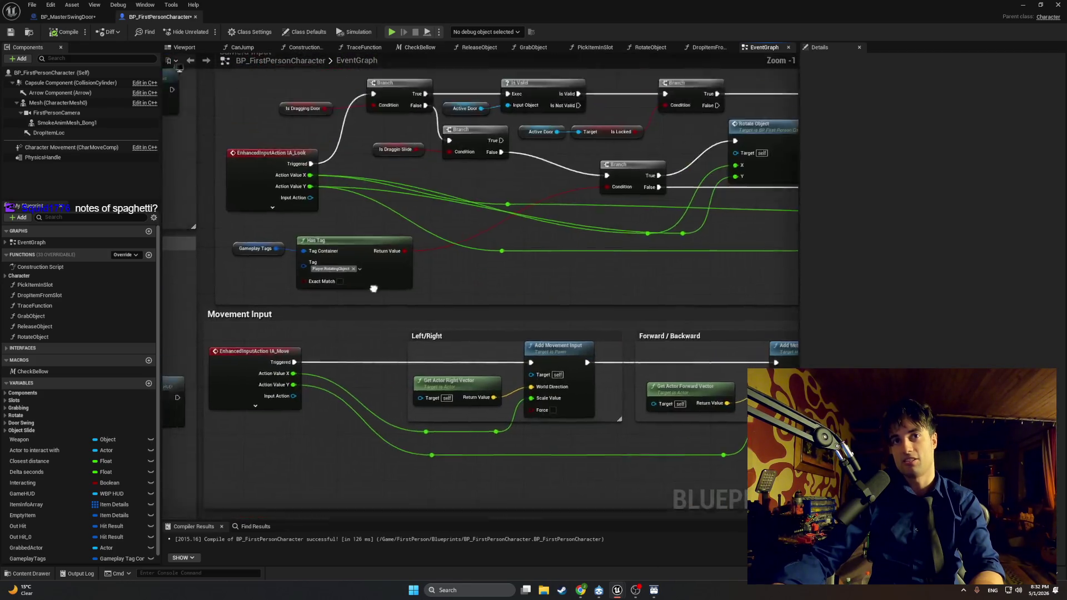
left_click_drag(388, 156, 406, 358)
left_click_drag(745, 250, 261, 272)
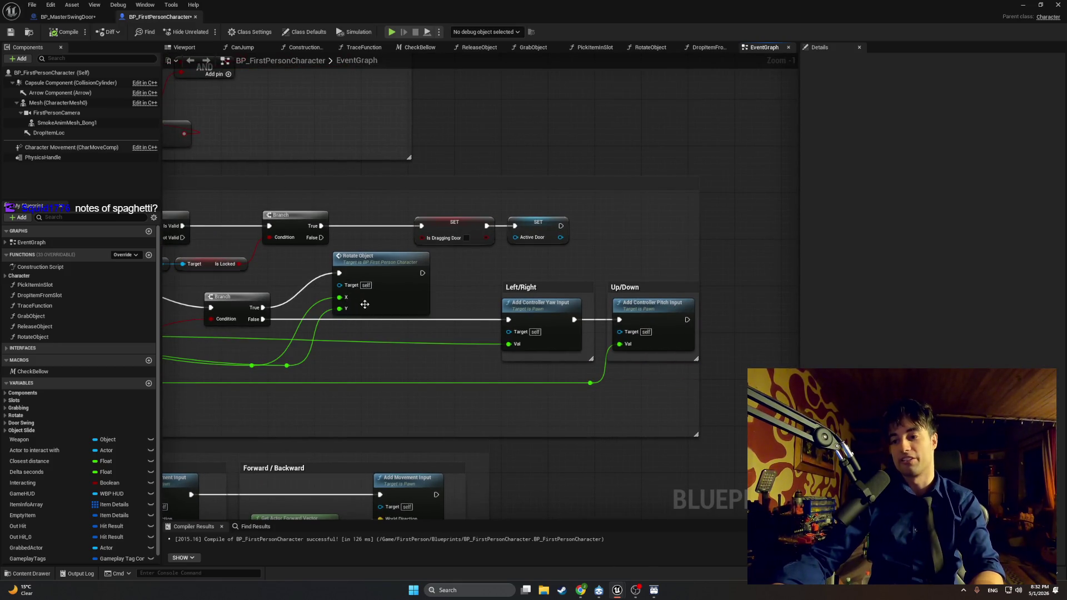
scroll(422, 317, "down", 3)
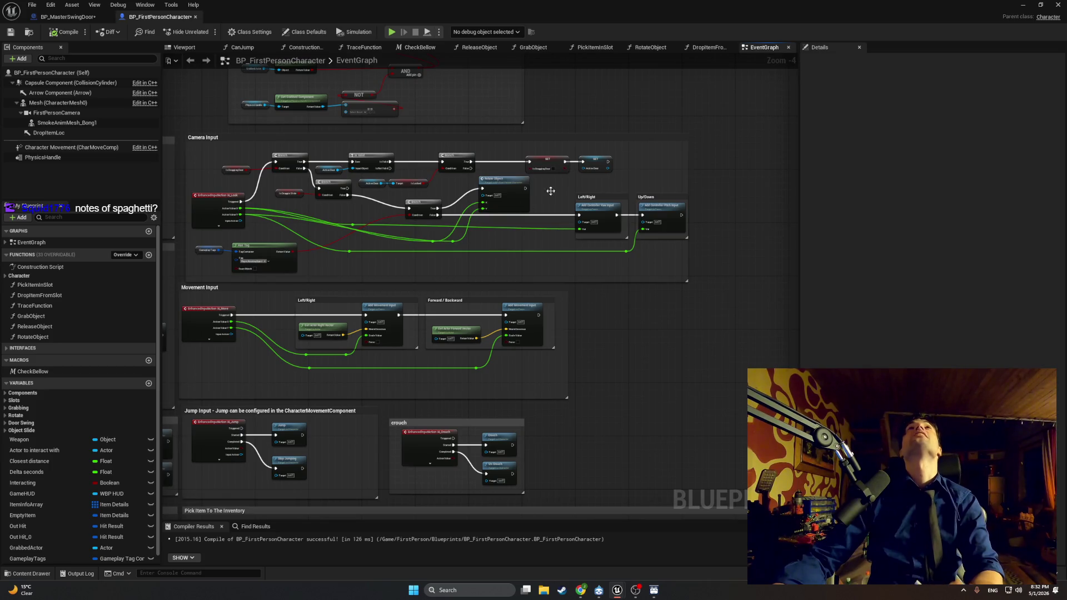
Hide the Blueprint, play the level walking forward to swing the hallway door open, then stop PIE
left_click(1032, 6)
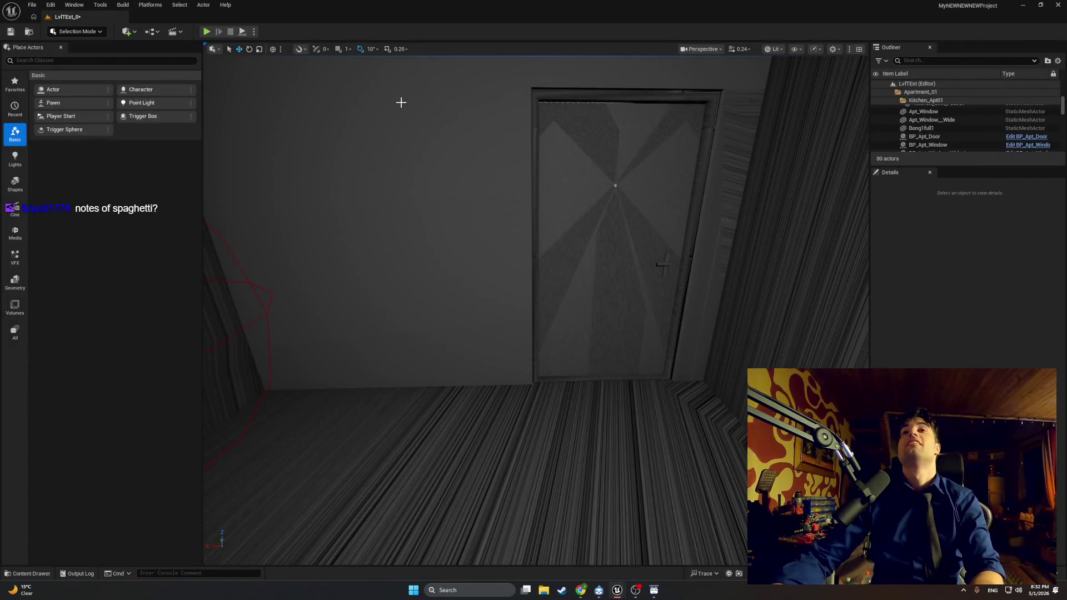
left_click(206, 31)
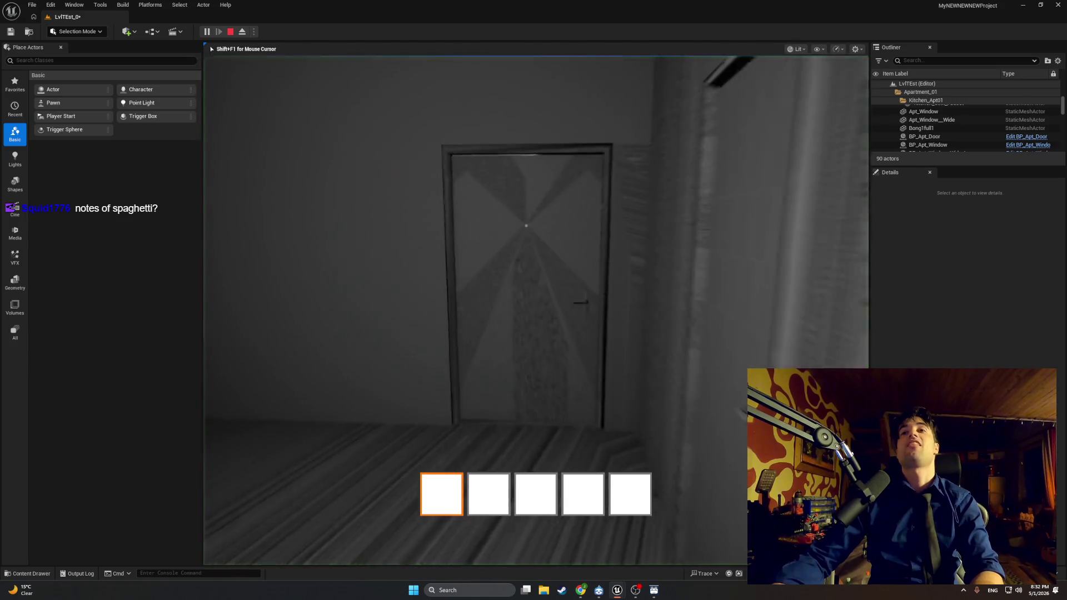
key("w")
key("w")
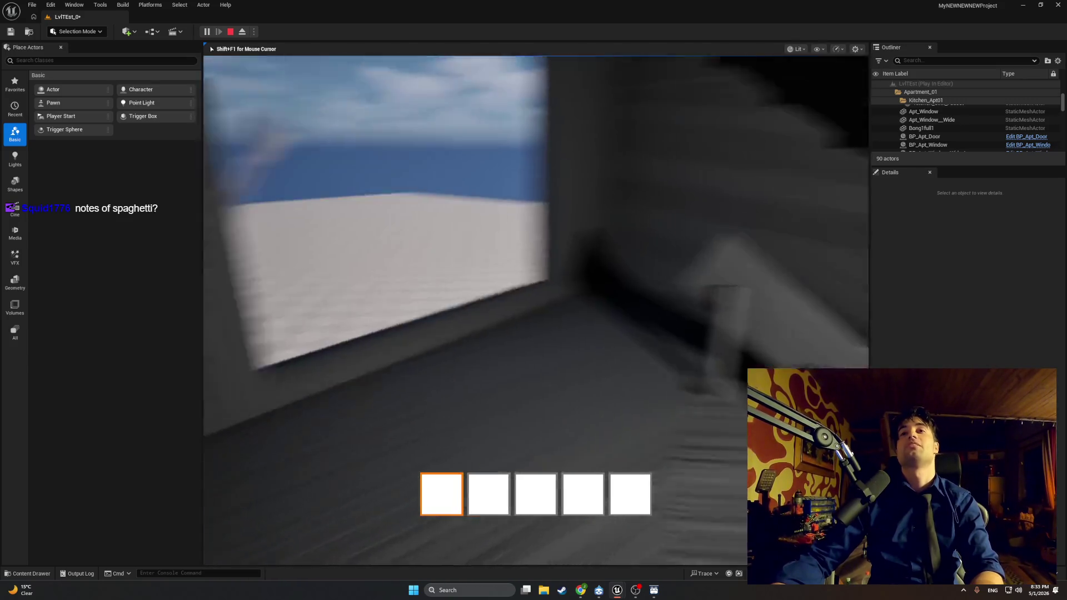
key("w")
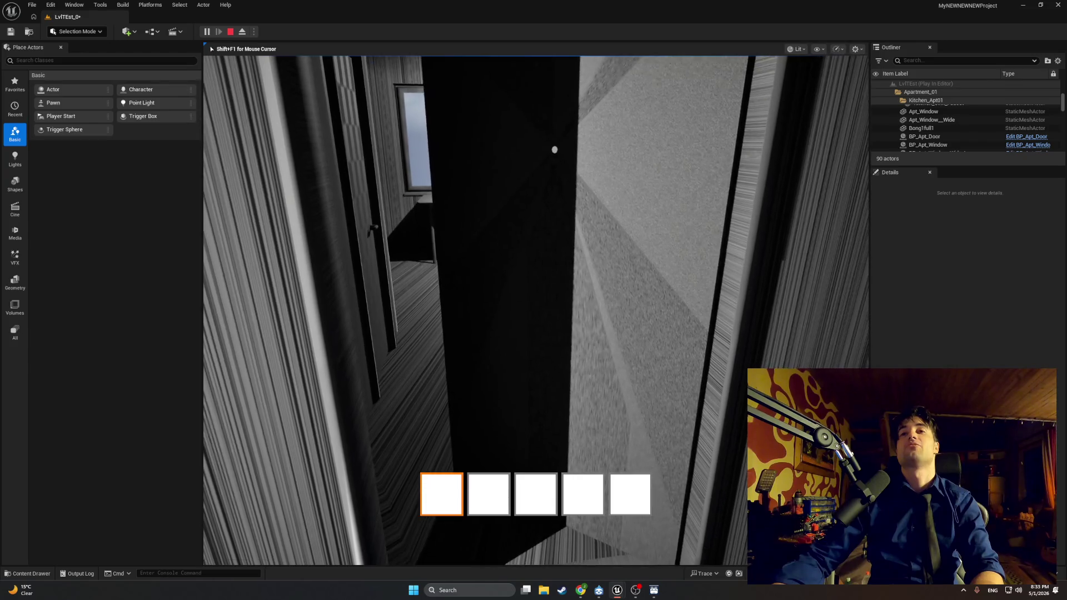
key("w")
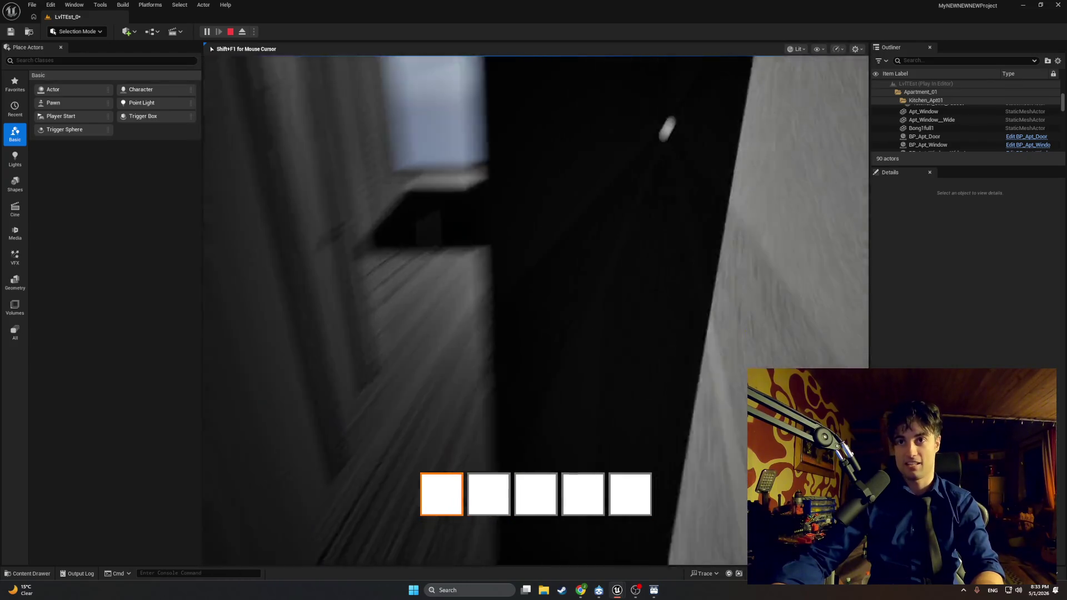
key("w")
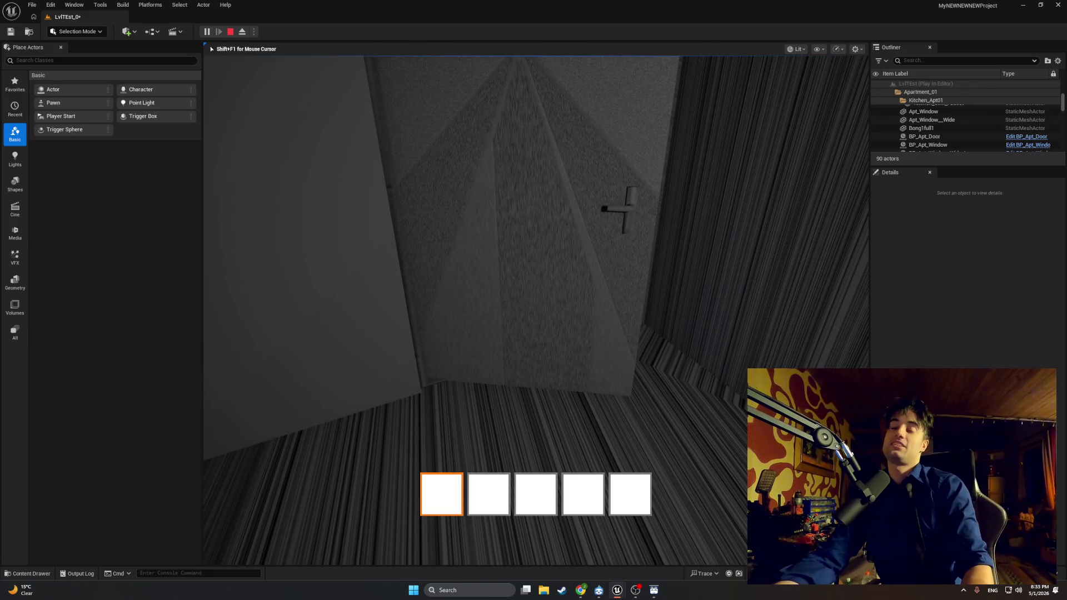
key("Escape")
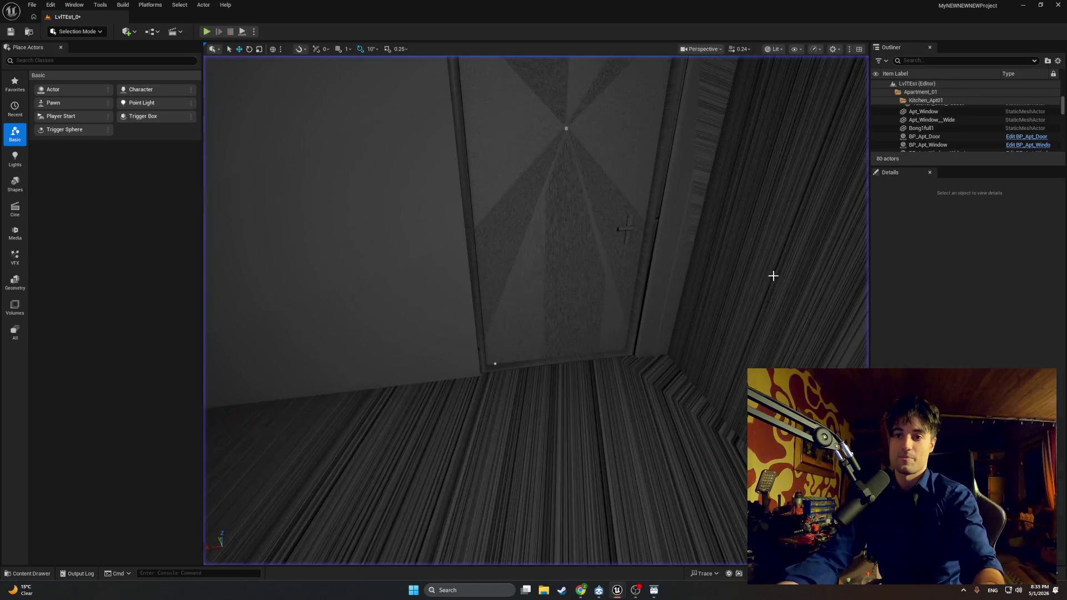
Restore the Blueprint editor and pan past Inventory and Interact to the Swing Door section
mouse_move(617, 590)
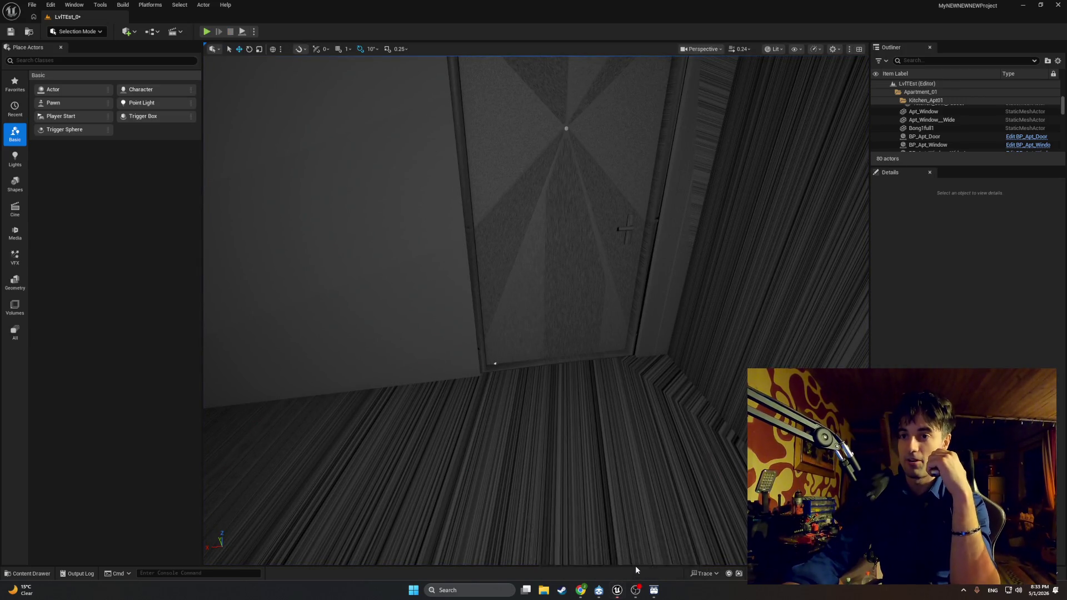
left_click(636, 567)
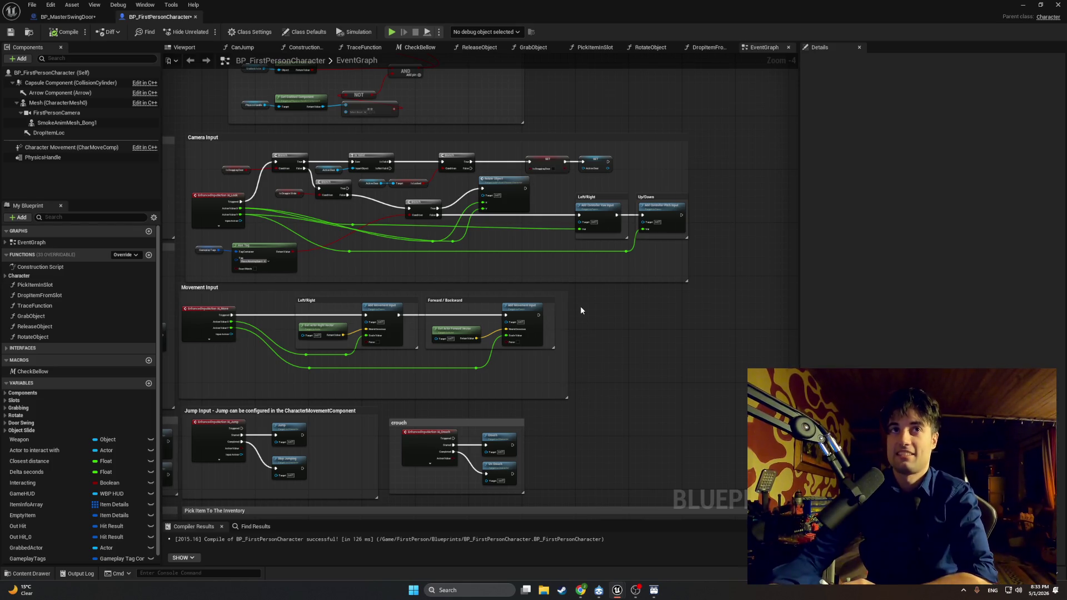
mouse_move(499, 300)
left_mouse_down()
mouse_move(457, 342)
mouse_move(579, 196)
left_mouse_up()
mouse_move(598, 344)
left_mouse_down()
mouse_move(533, 233)
mouse_move(583, 208)
left_mouse_up()
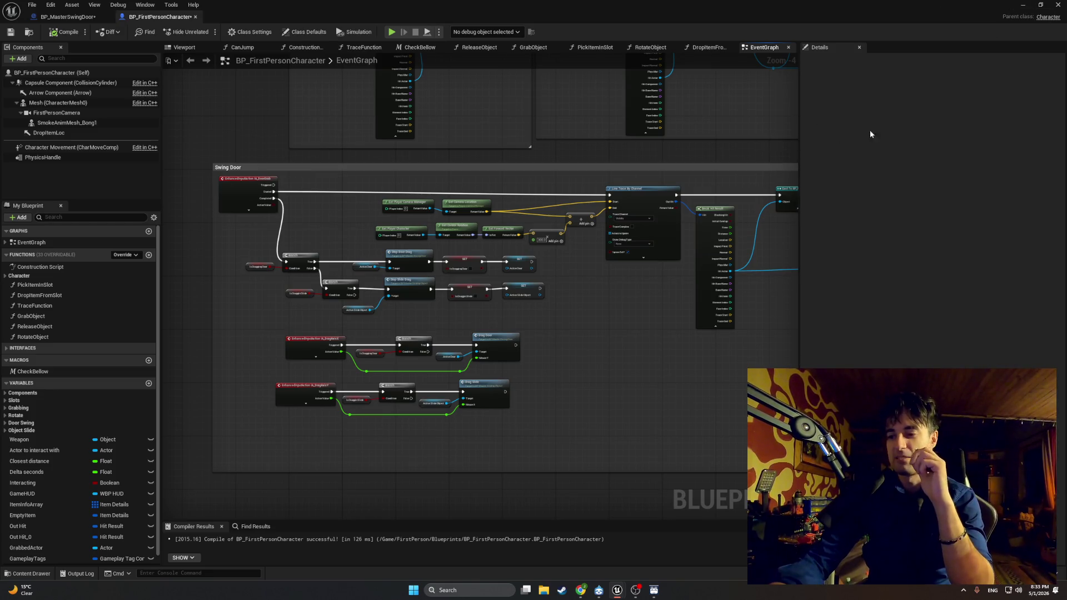
Briefly show the level, then bring the editor back on the BP_MasterSwingDoor tab
left_click(1020, 7)
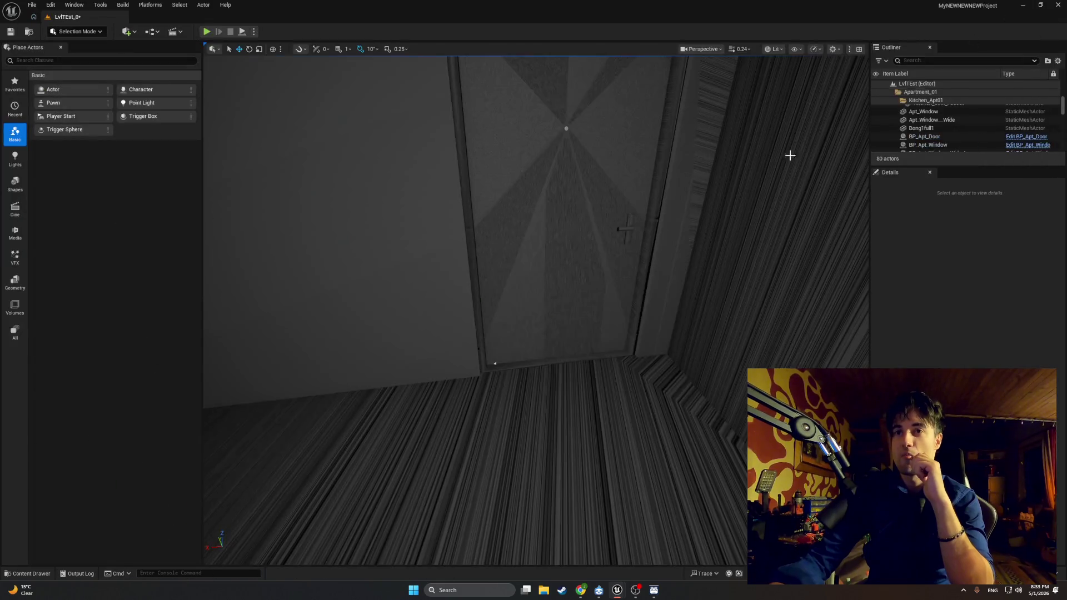
mouse_move(616, 588)
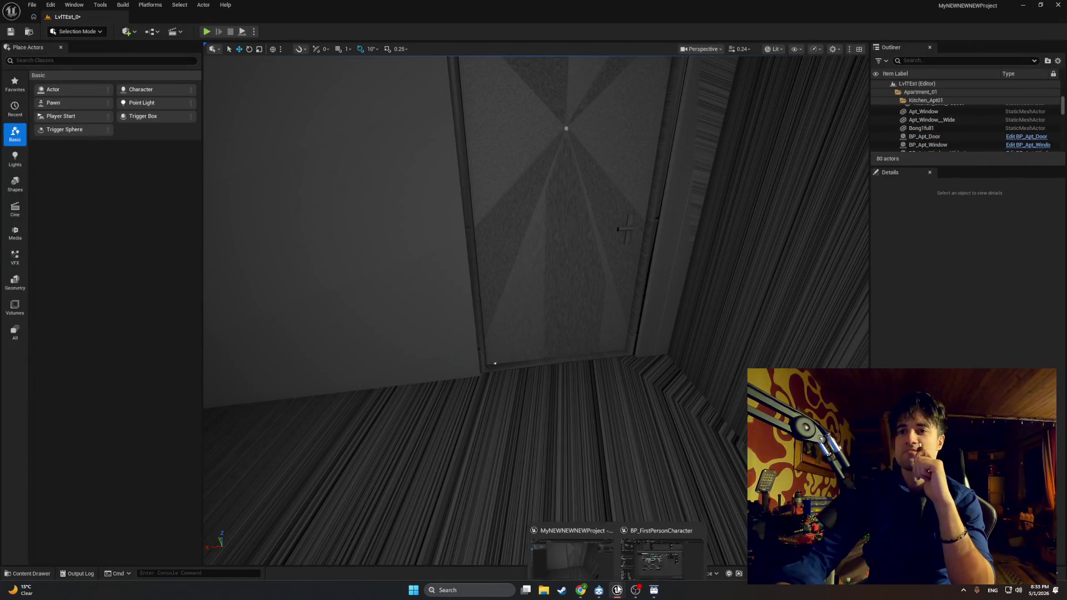
left_click(650, 565)
left_click(63, 18)
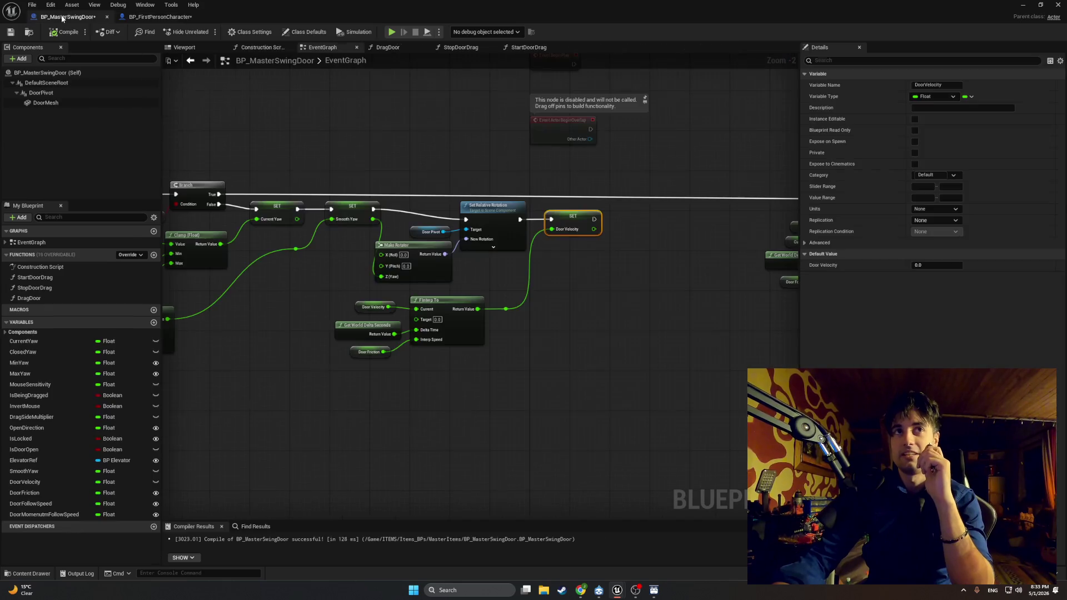
Pan the EventGraph to reveal Event Tick, then switch to the StopDoorDrag function
left_click_drag(360, 295, 468, 286)
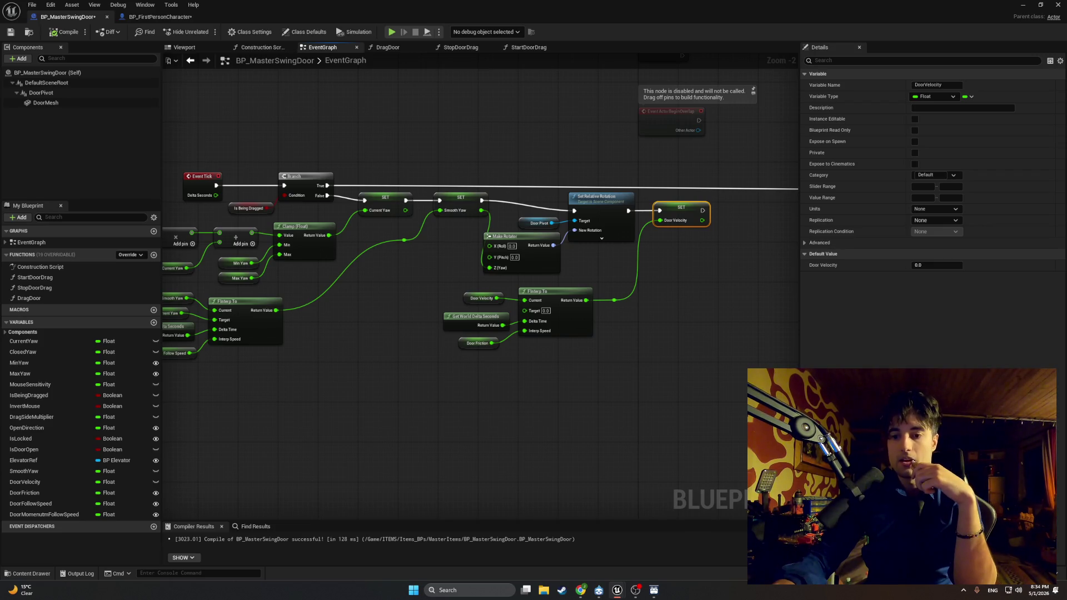
left_click(458, 49)
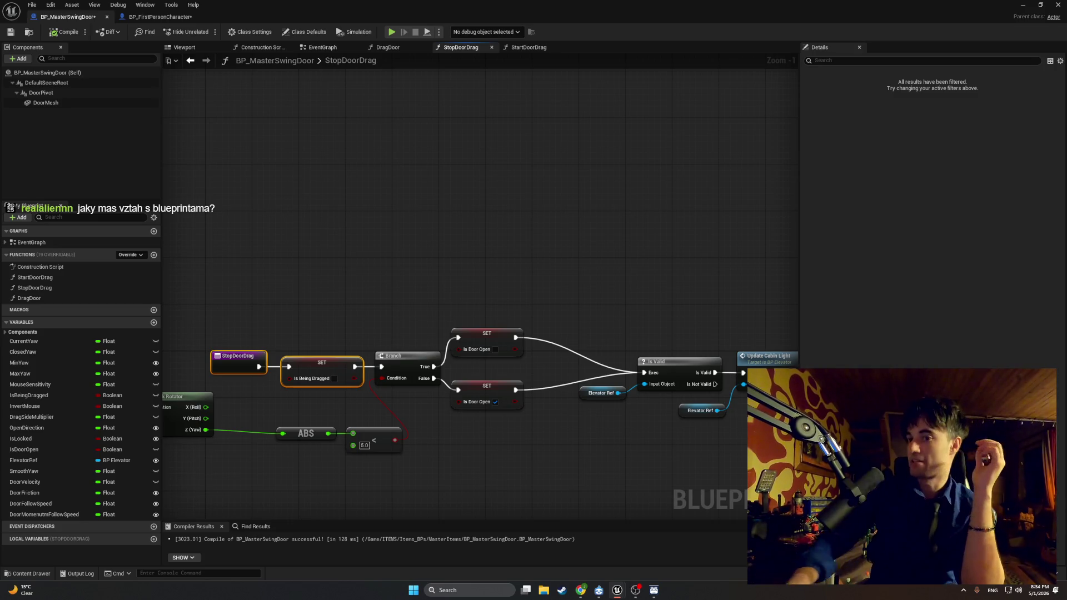
Zoom out in StopDoorDrag, then open the DragDoor function with its Min/Max Yaw clamp
key("alt+Tab")
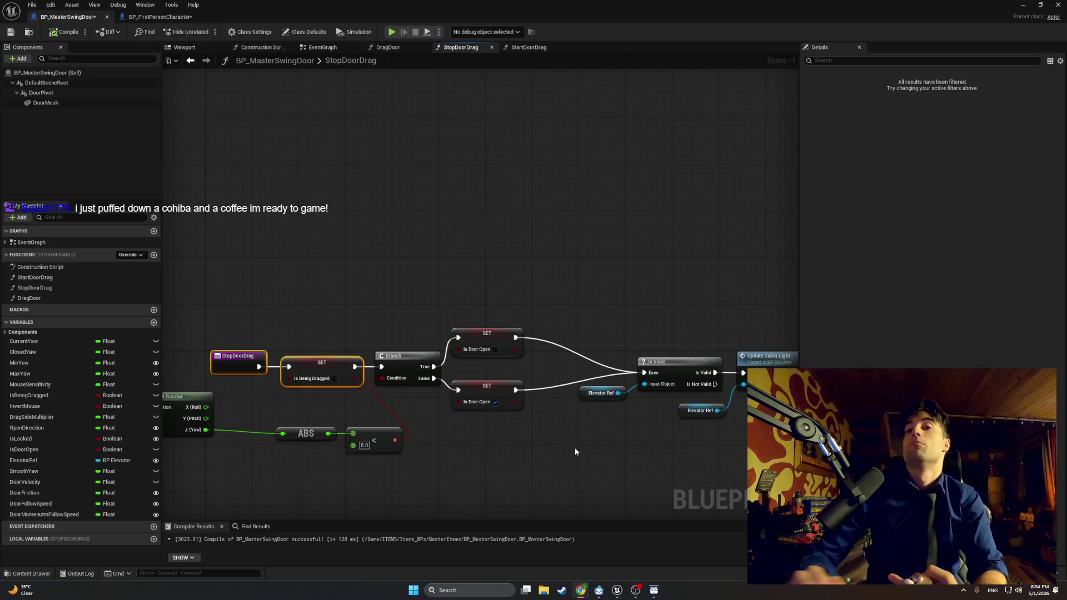
mouse_move(619, 592)
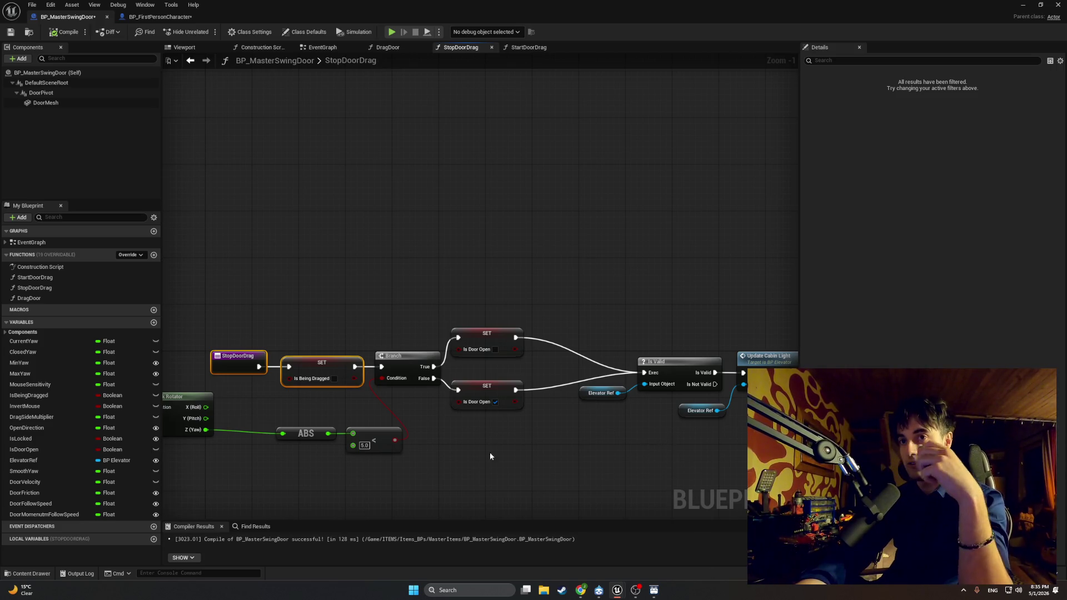
scroll(490, 456, "down", 3)
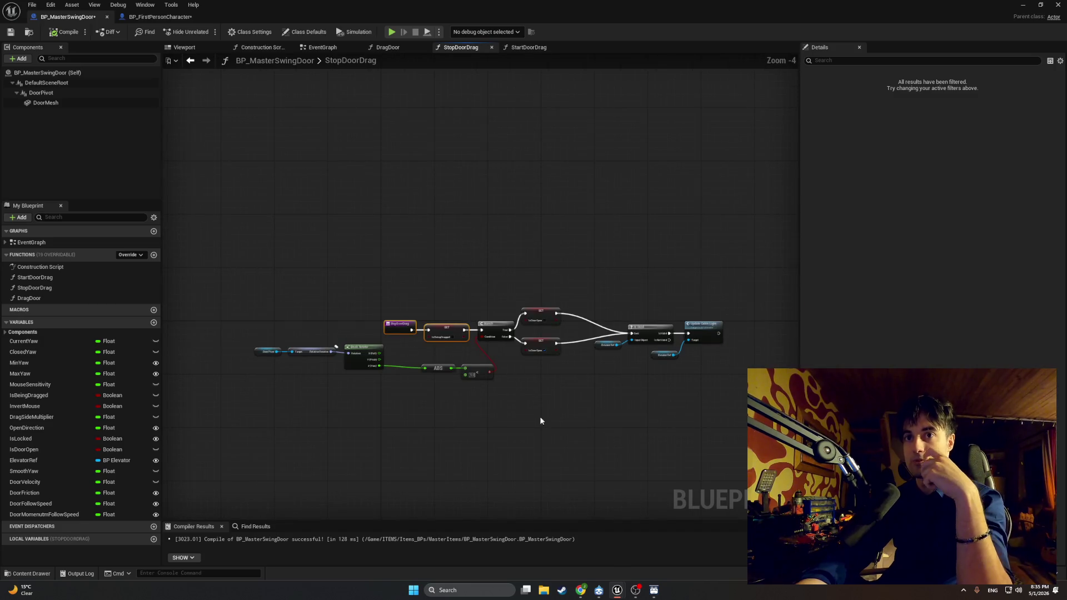
left_click(388, 47)
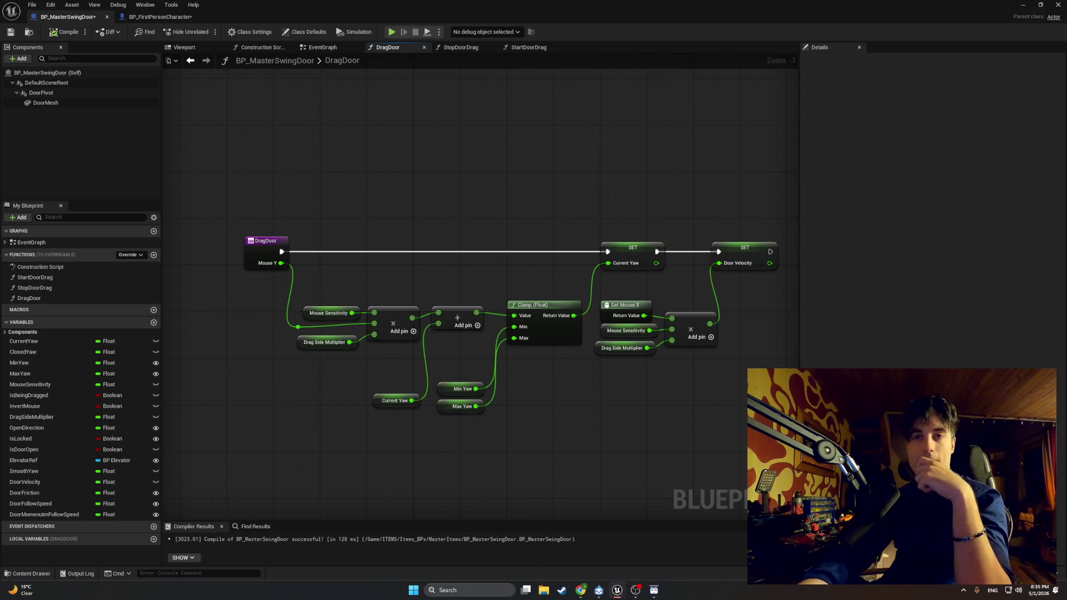
Return to the BP_MasterSwingDoor EventGraph showing the Event Tick yaw and velocity logic
left_click(320, 47)
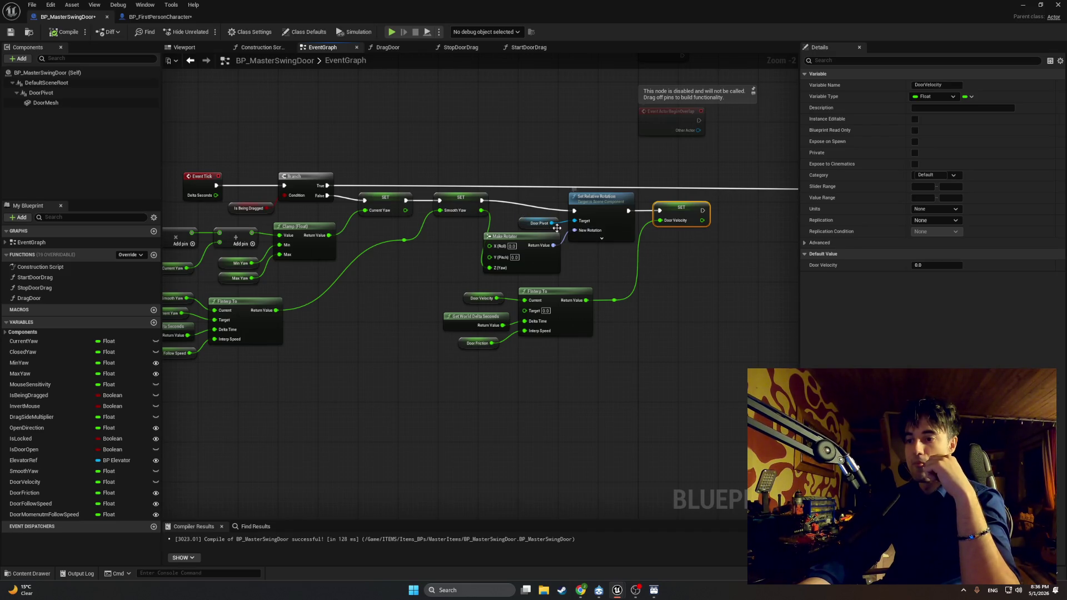
Reposition the Smooth Yaw reroute point, then view StopDoorDrag's Branch, SET and Is Valid nodes
left_click_drag(372, 257, 504, 256)
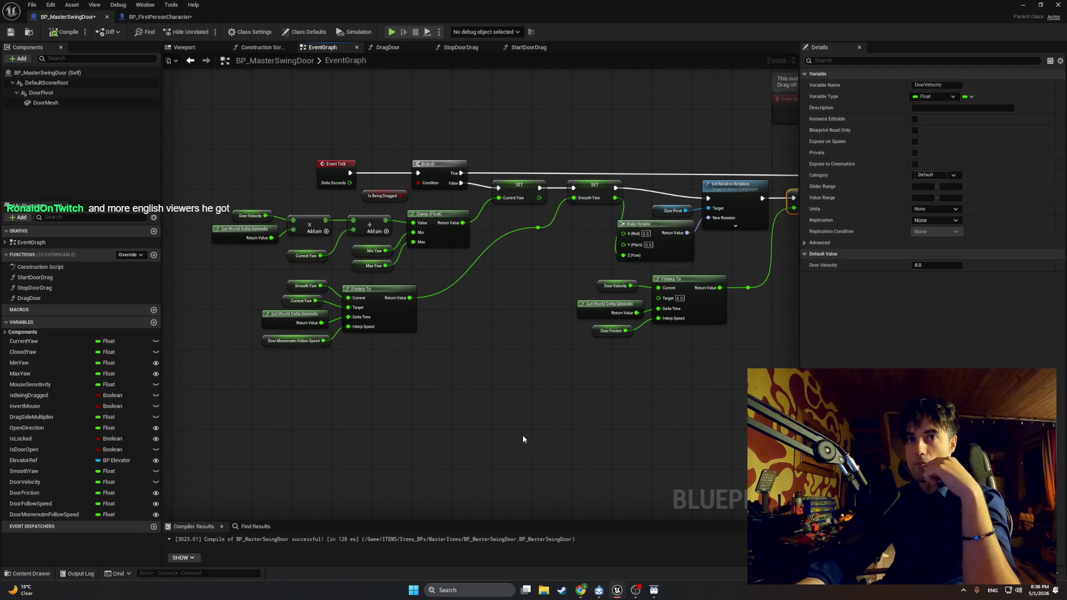
mouse_move(539, 229)
left_mouse_down()
mouse_move(538, 273)
mouse_move(518, 303)
left_mouse_up()
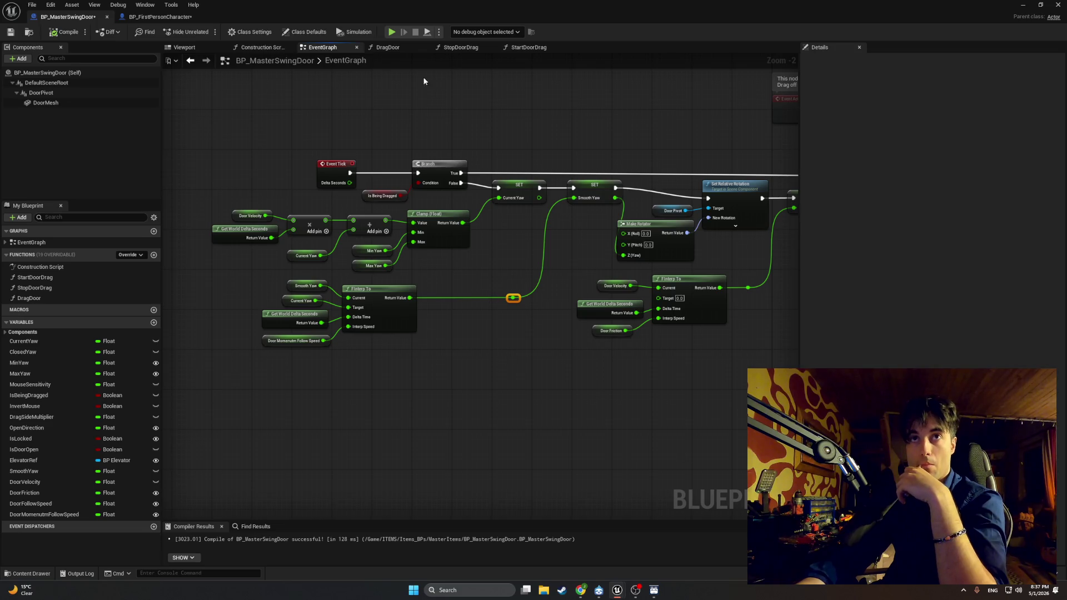
left_click(445, 48)
scroll(490, 405, "up", 4)
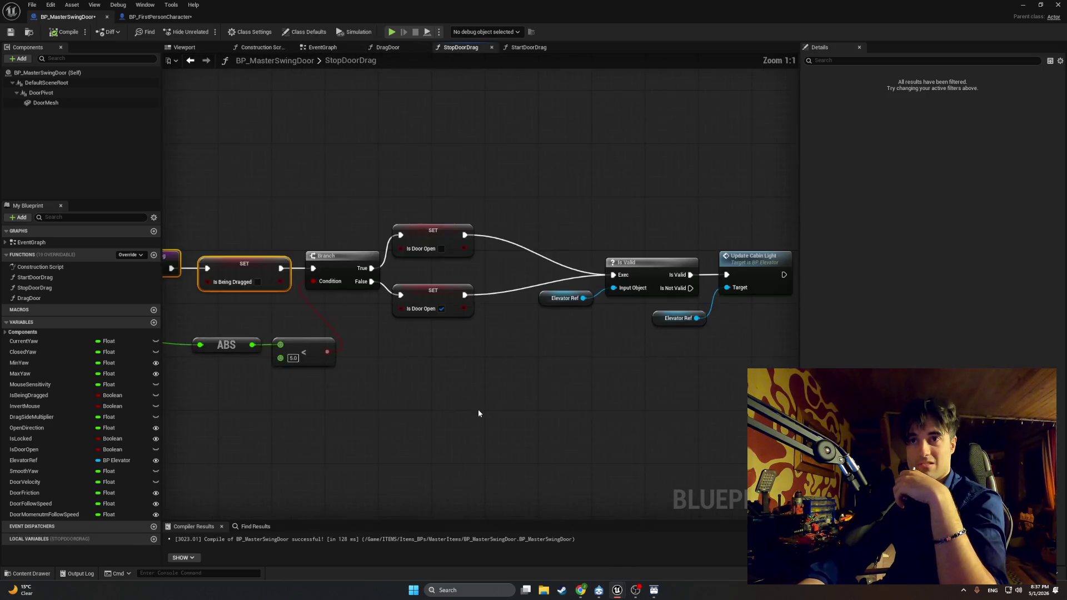
left_click_drag(478, 409, 360, 404)
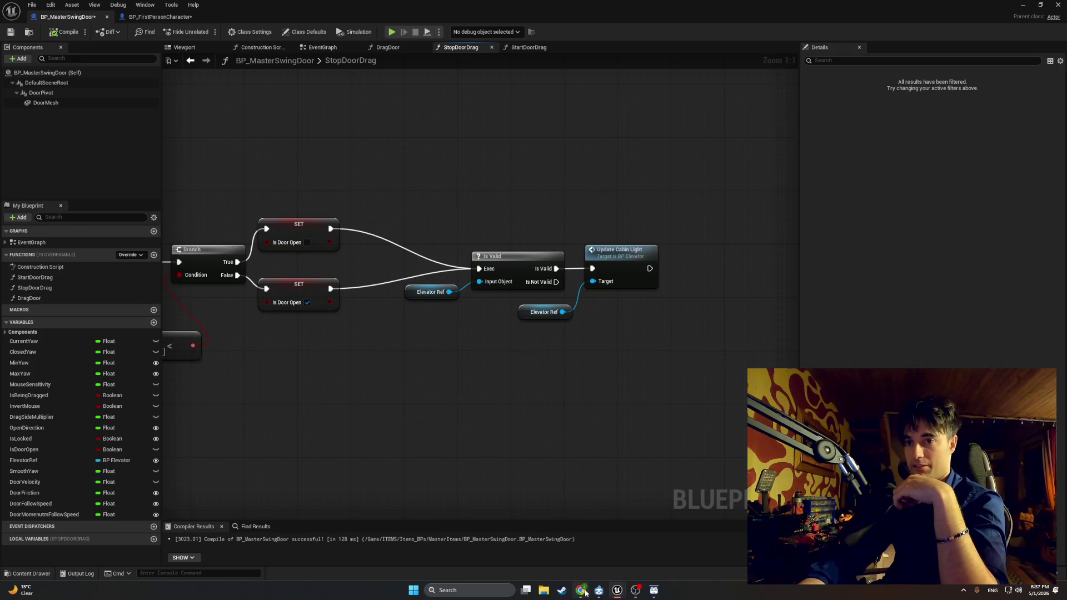
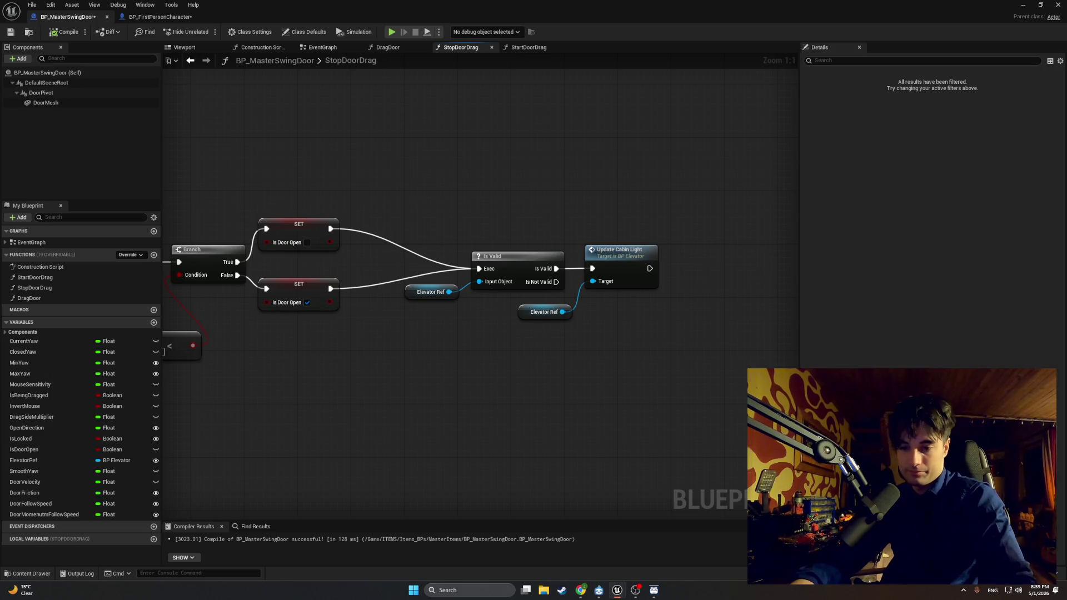
Shift the Door Pivot and Break Rotator nodes slightly right in StopDoorDrag
scroll(554, 462, "down", 1)
mouse_move(554, 462)
left_mouse_down()
mouse_move(619, 435)
mouse_move(572, 431)
mouse_move(686, 416)
left_mouse_up()
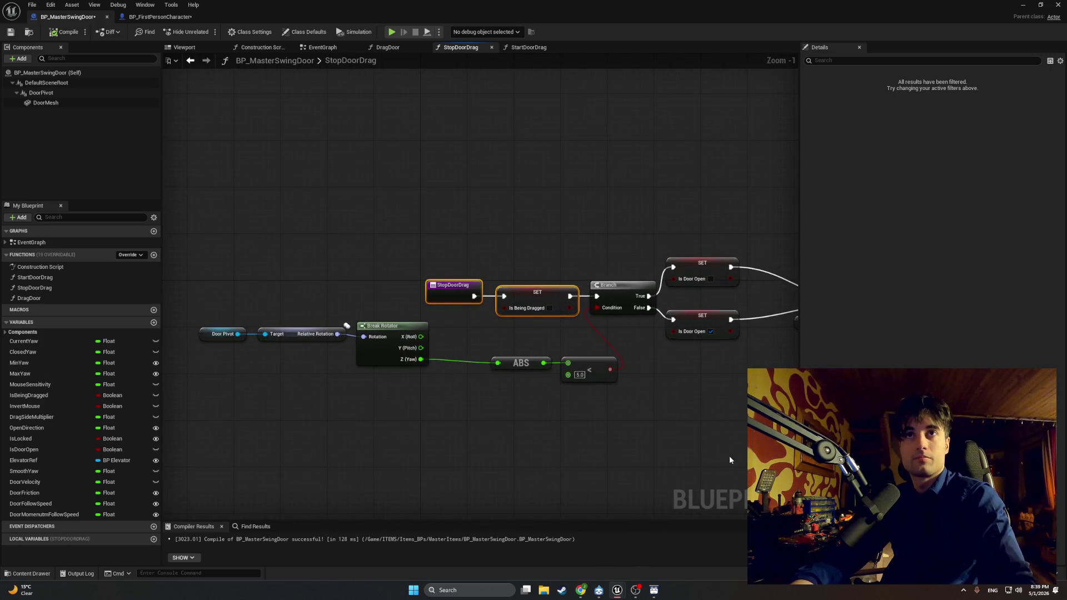
mouse_move(634, 417)
left_mouse_down()
mouse_move(415, 395)
mouse_move(428, 377)
mouse_move(608, 366)
mouse_move(436, 358)
mouse_move(488, 359)
left_mouse_up()
scroll(437, 358, "down", 2)
mouse_move(334, 343)
left_mouse_down()
mouse_move(410, 349)
mouse_move(309, 316)
mouse_move(283, 284)
left_mouse_up()
left_click_drag(359, 292, 403, 300)
Frame the whole StopDoorDrag function and take a screen snip of the graph
left_click_drag(528, 317, 378, 333)
mouse_move(667, 322)
left_mouse_down()
mouse_move(507, 256)
mouse_move(531, 286)
left_mouse_up()
scroll(470, 334, "up", 3)
left_click(452, 312)
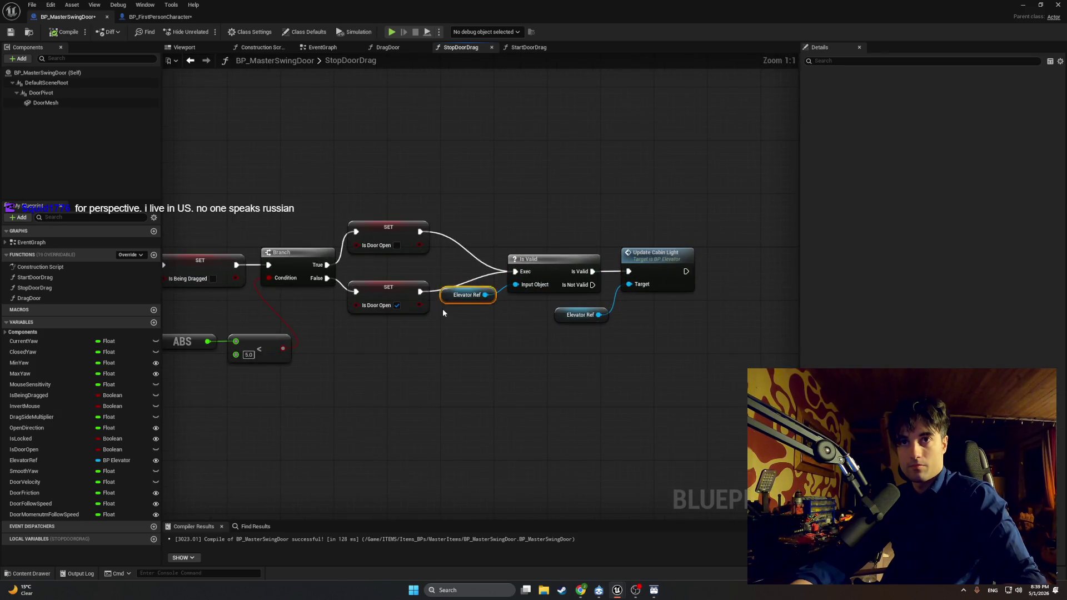
left_click(433, 355)
scroll(399, 358, "down", 1)
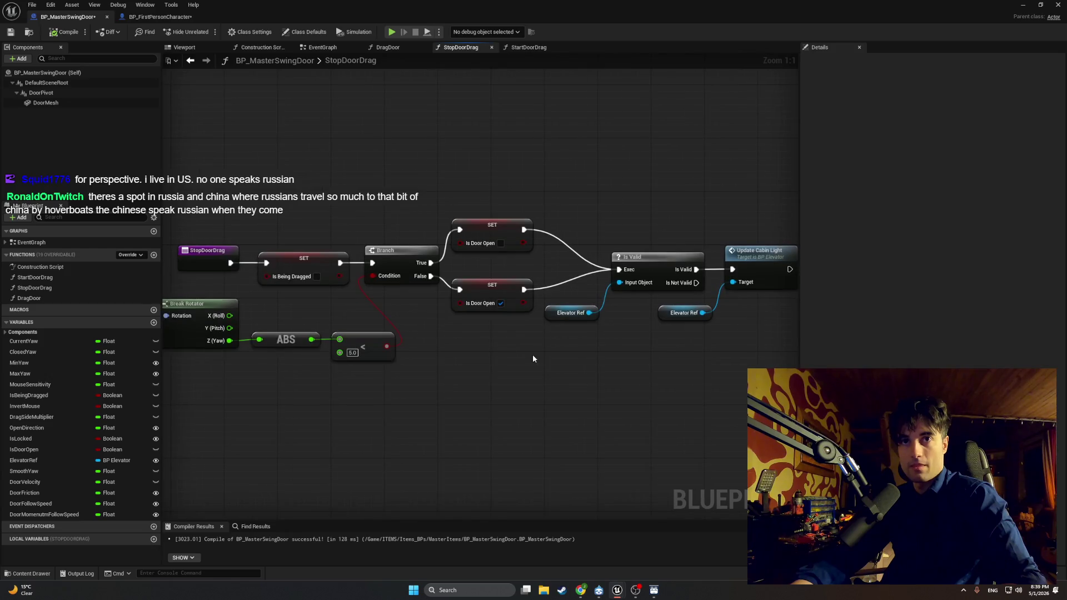
mouse_move(476, 366)
left_mouse_down()
mouse_move(528, 359)
mouse_move(468, 352)
mouse_move(506, 351)
mouse_move(515, 334)
mouse_move(489, 345)
mouse_move(549, 352)
left_mouse_up()
scroll(506, 351, "down", 1)
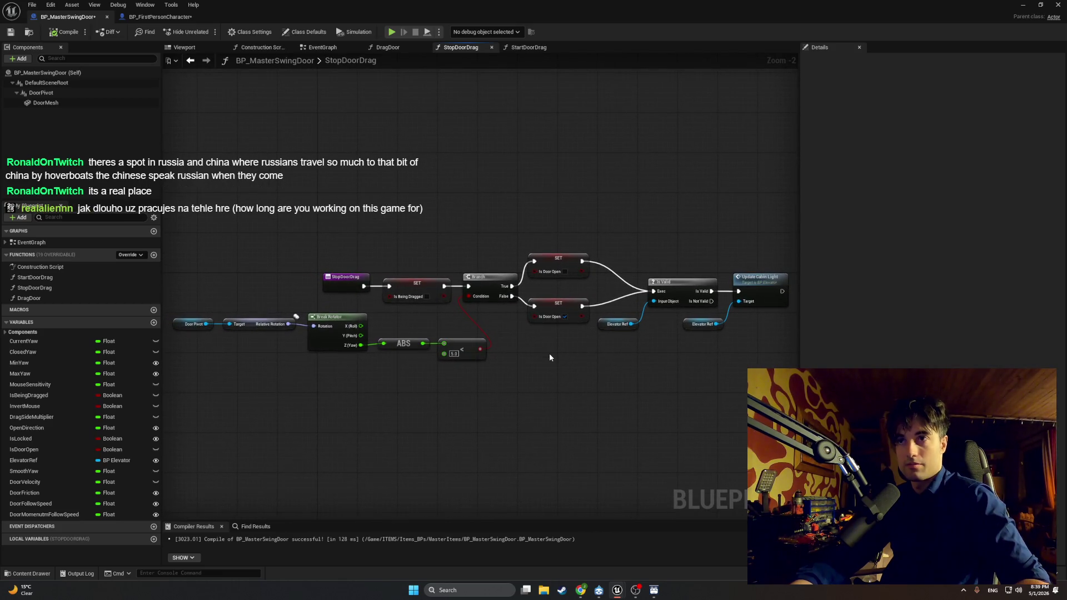
key("super+shift+s")
mouse_move(749, 205)
left_mouse_down()
mouse_move(148, 411)
mouse_move(165, 410)
left_mouse_up()
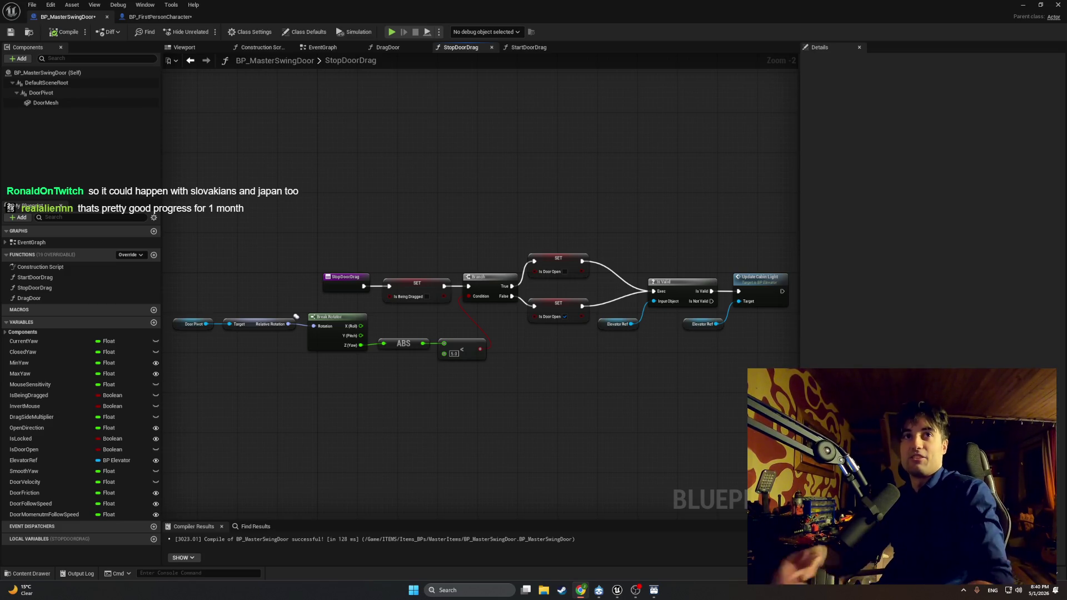
Start Play in Editor and walk up to the kitchen window sill
left_click(1023, 4)
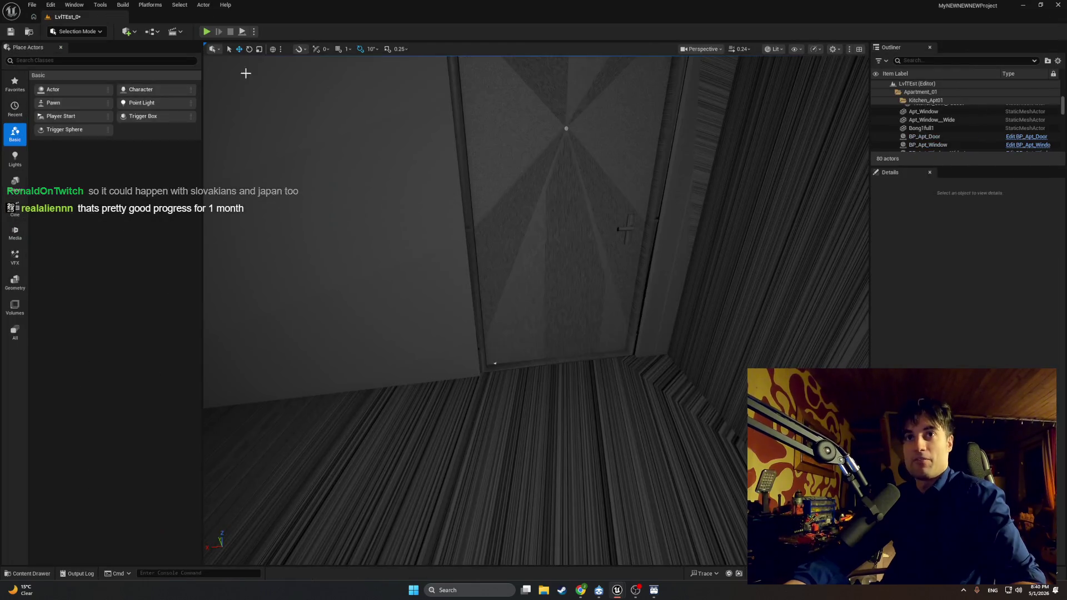
left_click(206, 31)
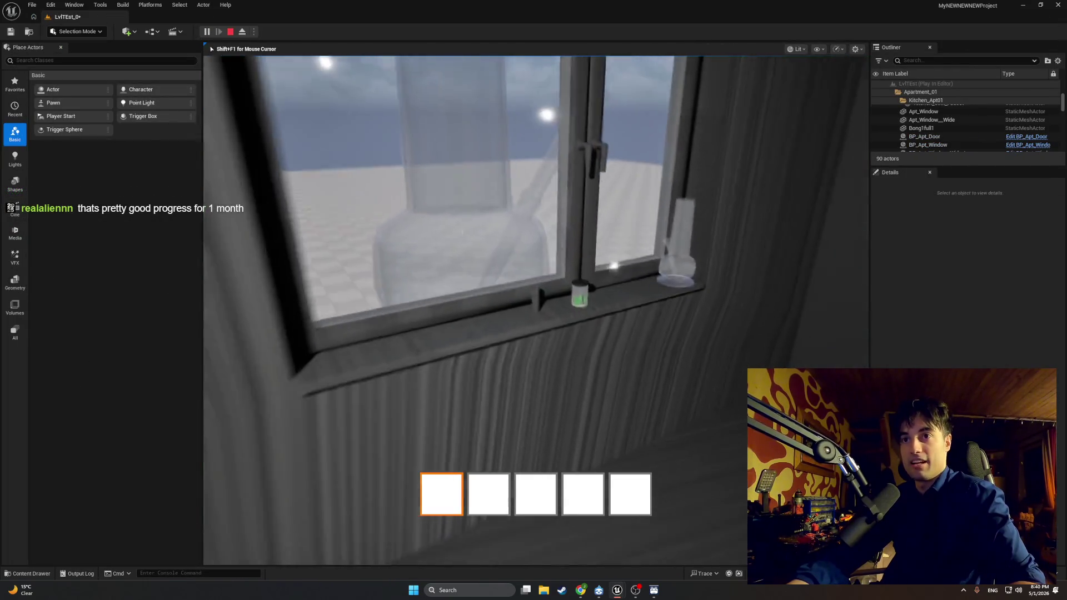
key("w")
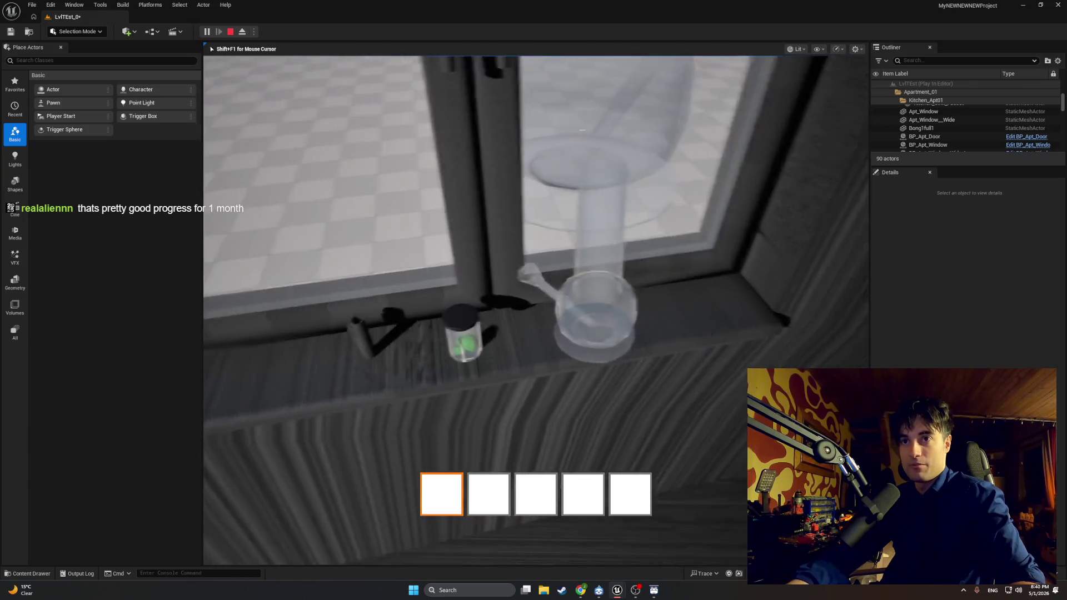
key("w")
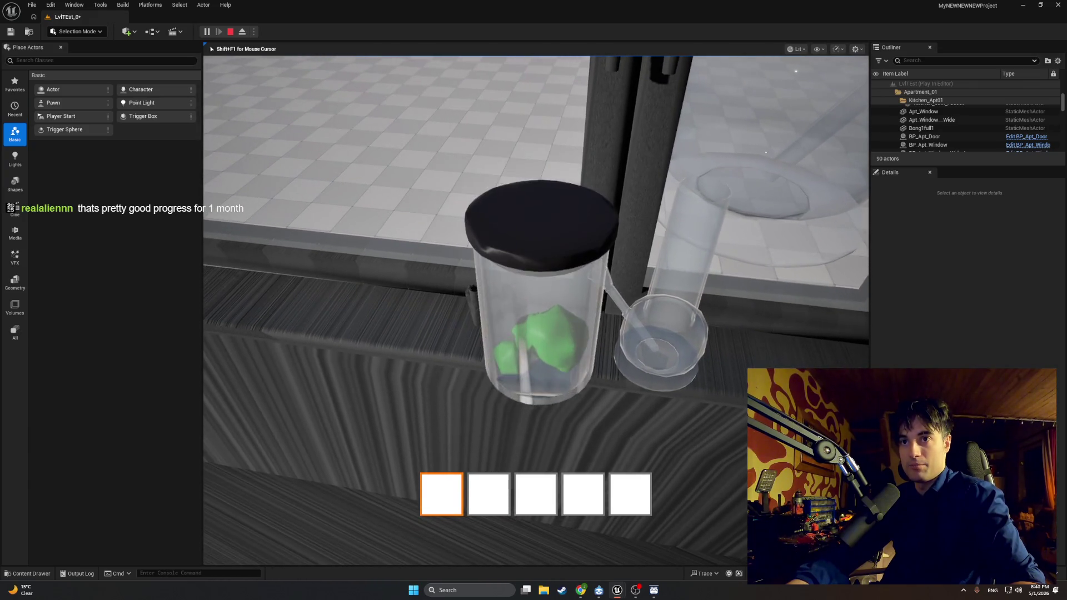
key("s")
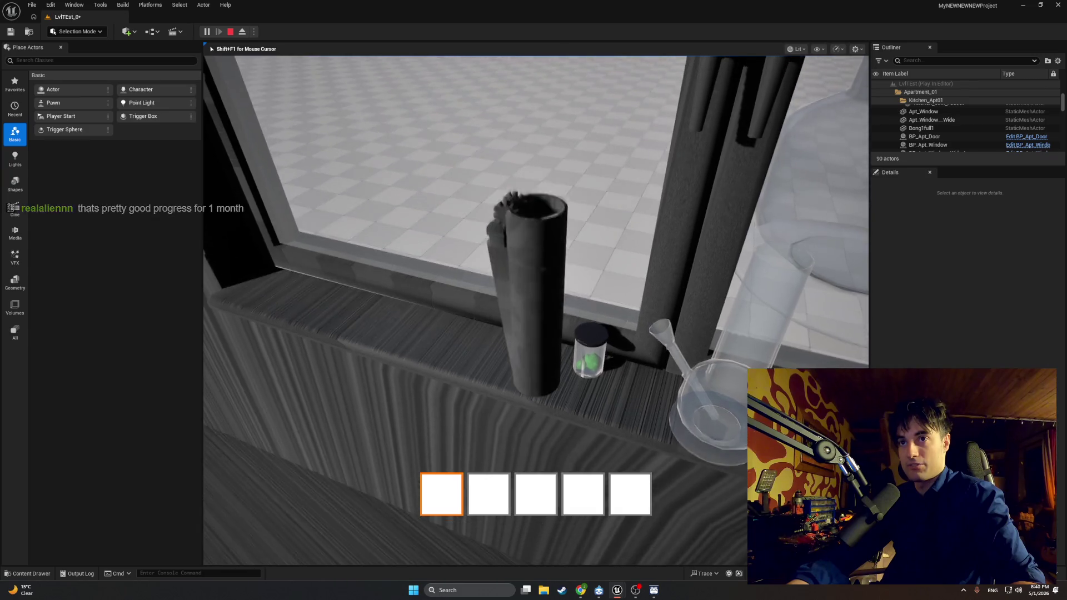
key("w")
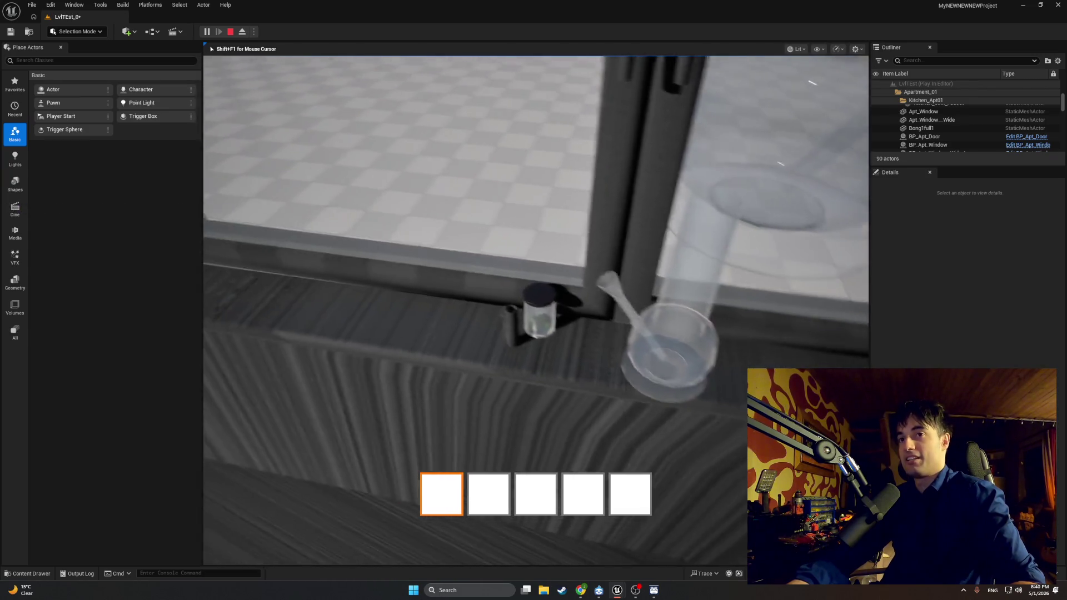
key("s")
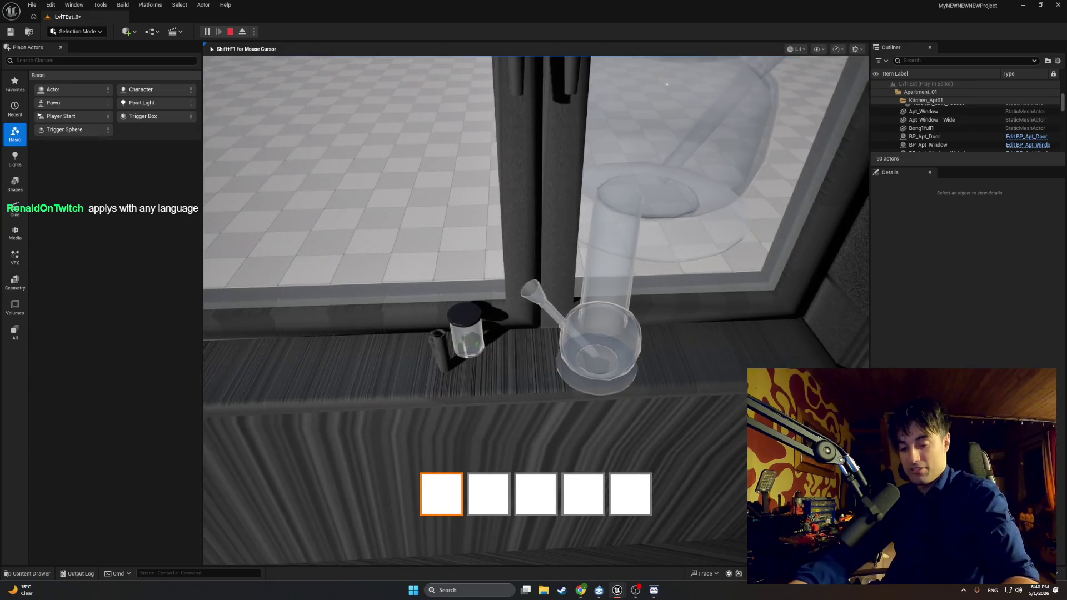
key("d")
key("a")
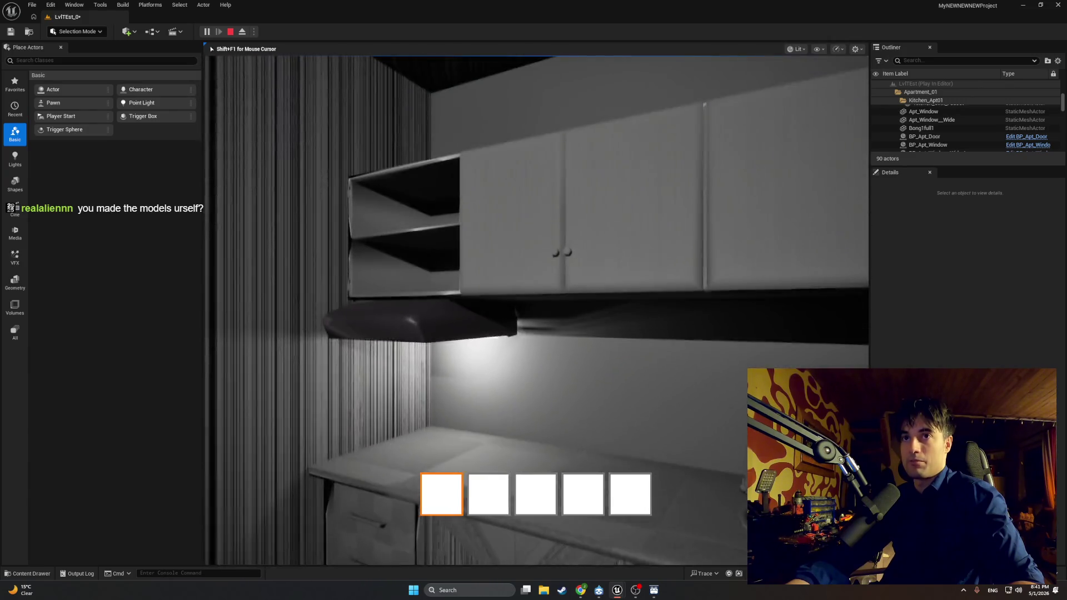
Open a wall cabinet door and a drawer, then walk toward a door
key("e")
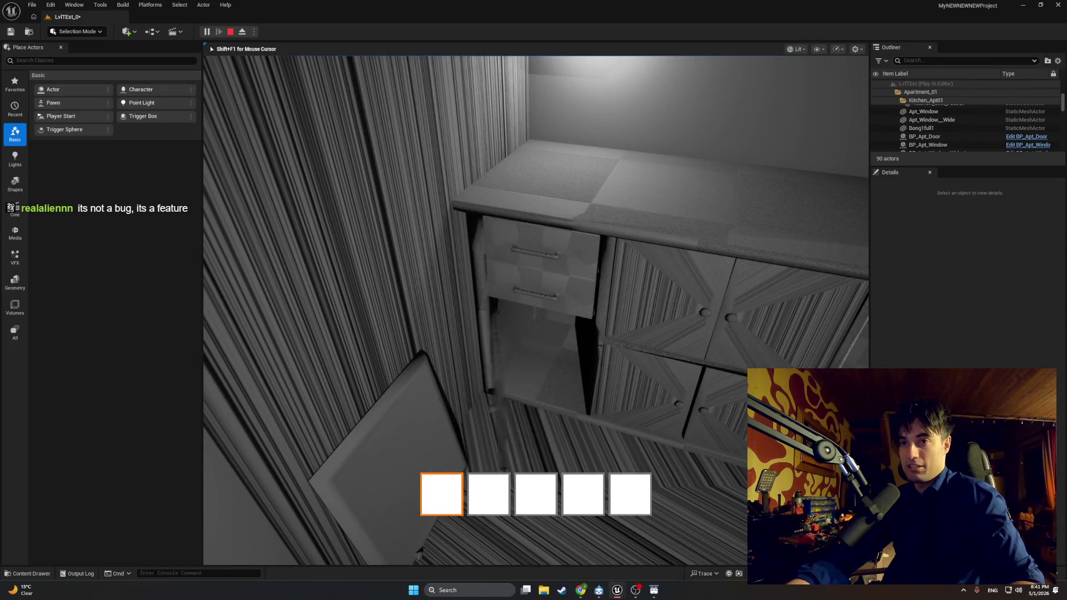
key("e")
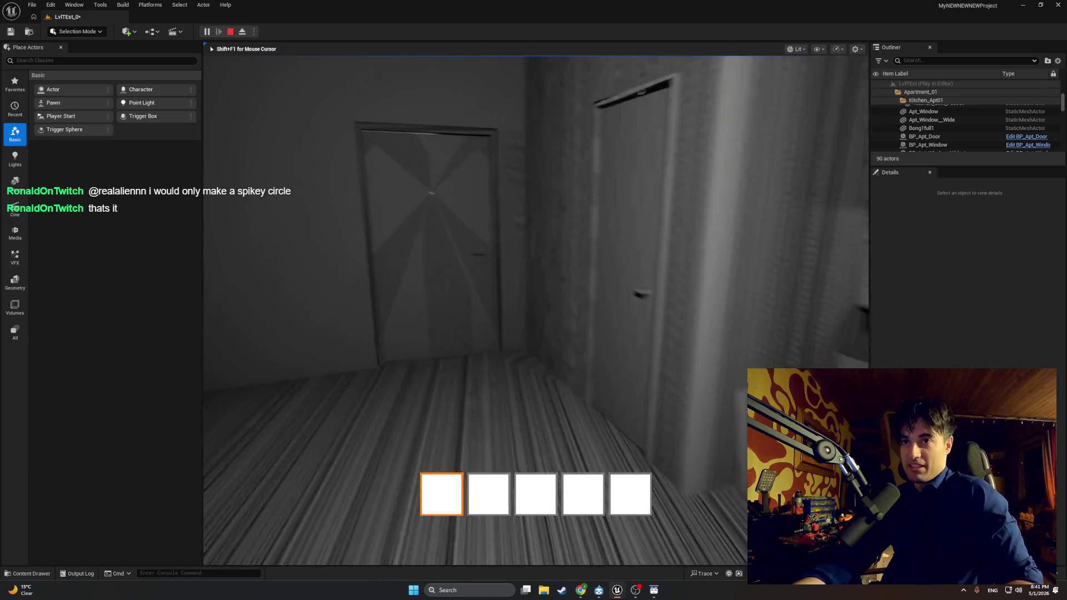
key("w")
mouse_move(536, 311)
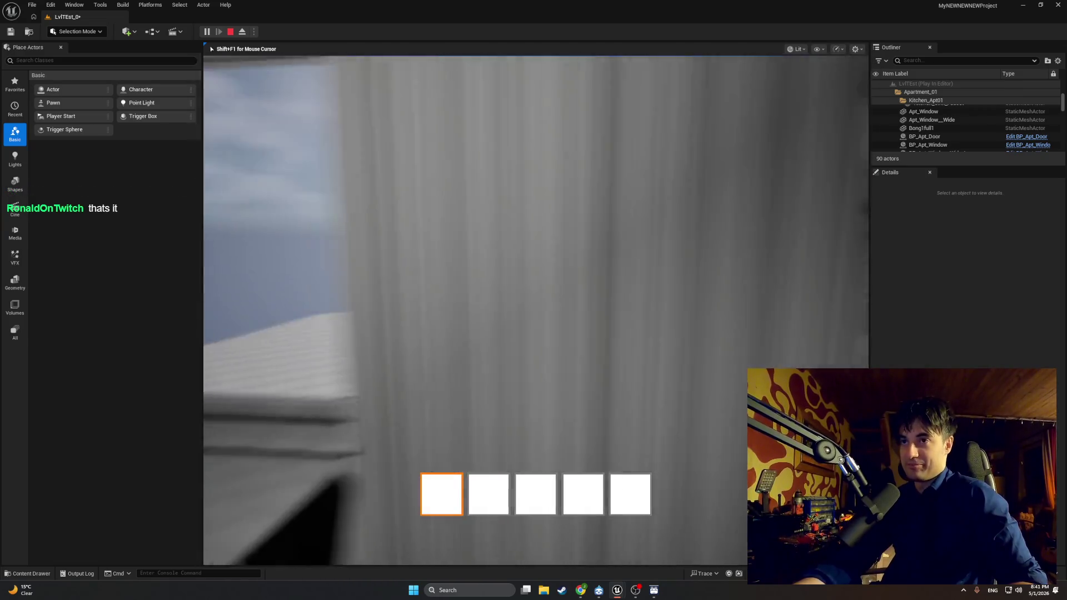
Open the door and walk through the stairwell and corridor into a room
key("w")
key("e")
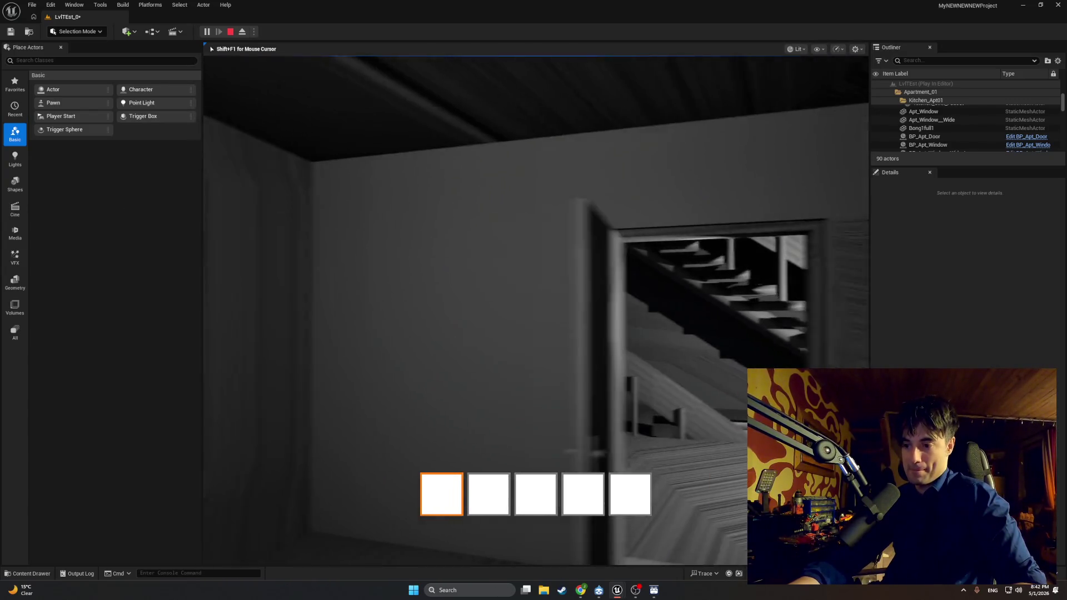
key("w")
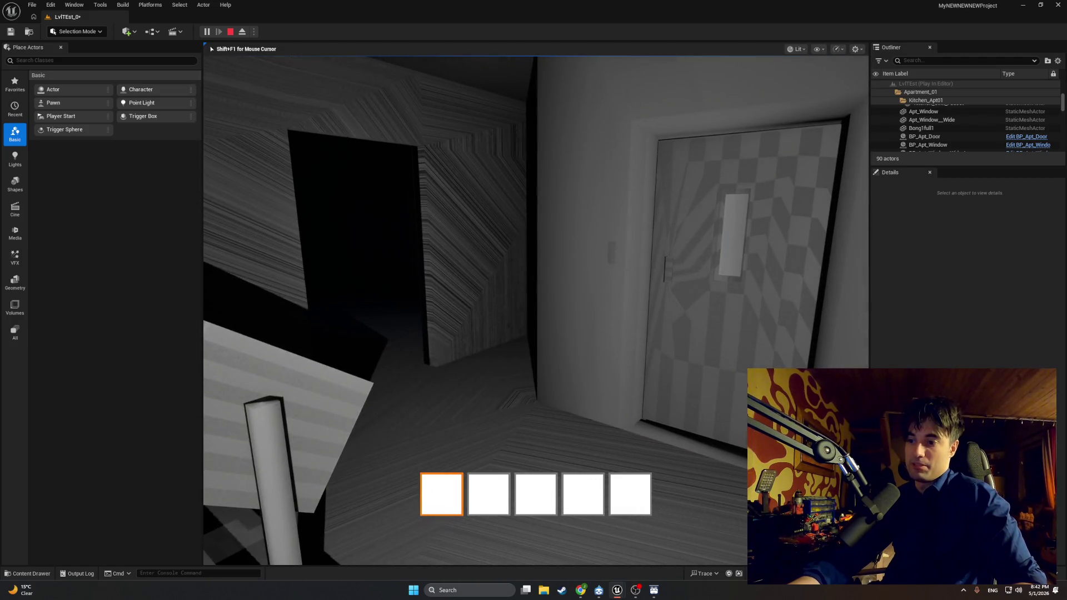
key("w")
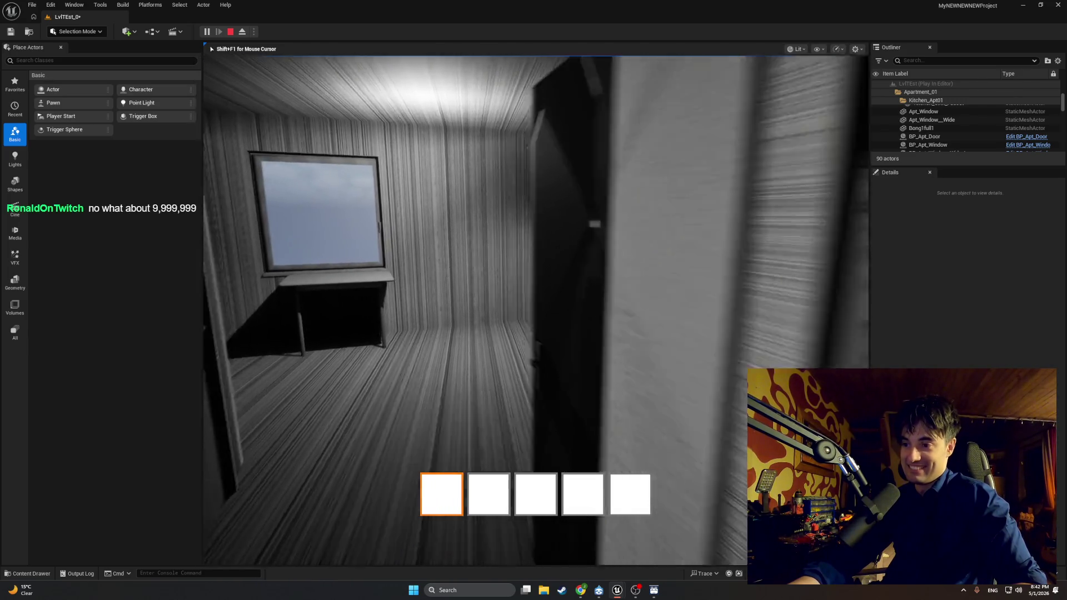
key("w")
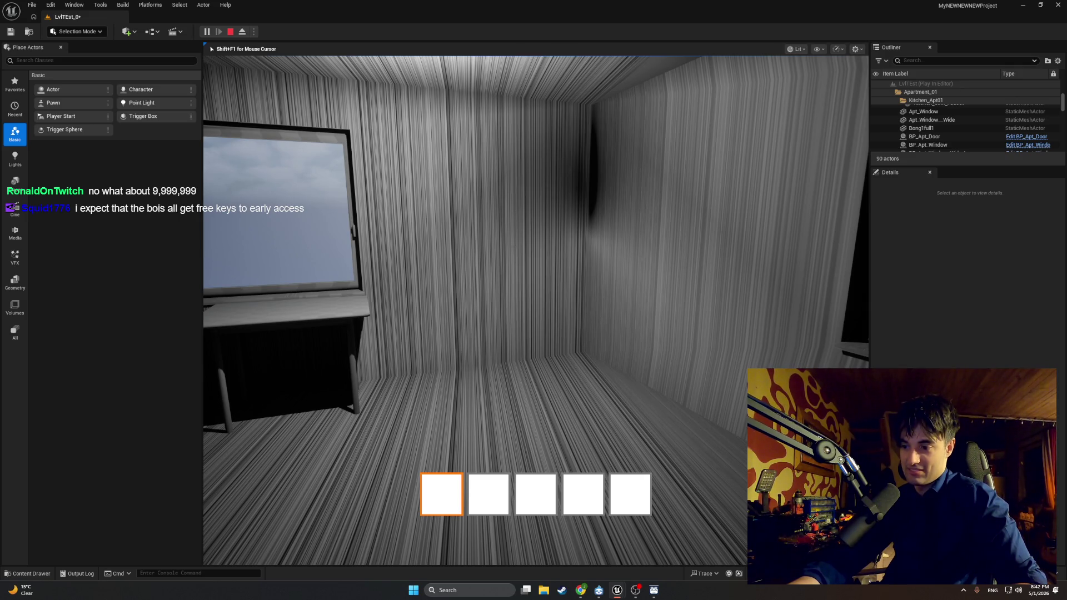
Walk back down the hallway to the stairwell and end the play session
key("w")
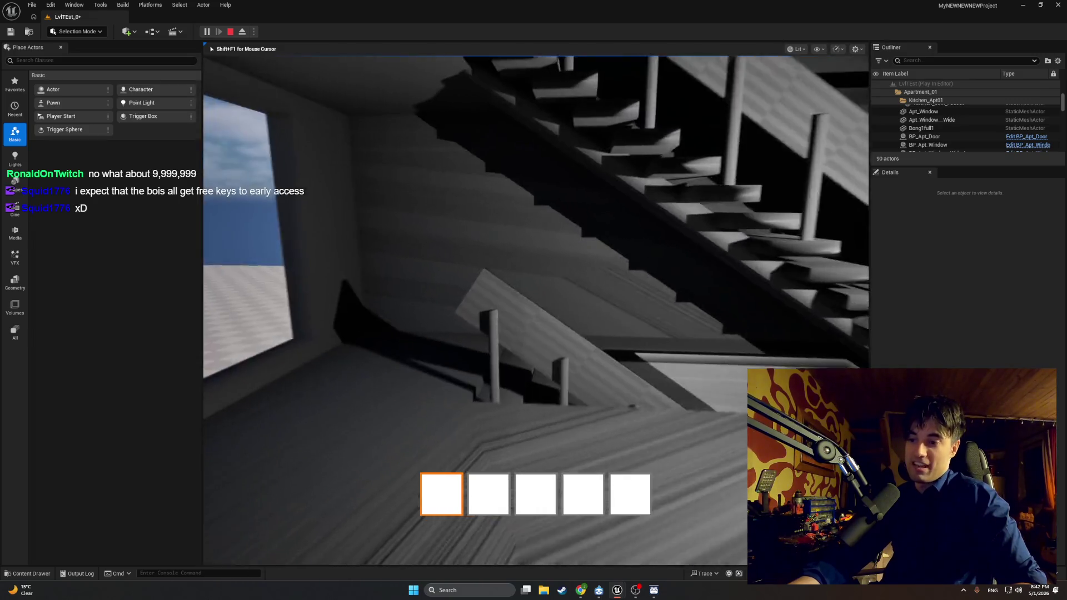
key("w")
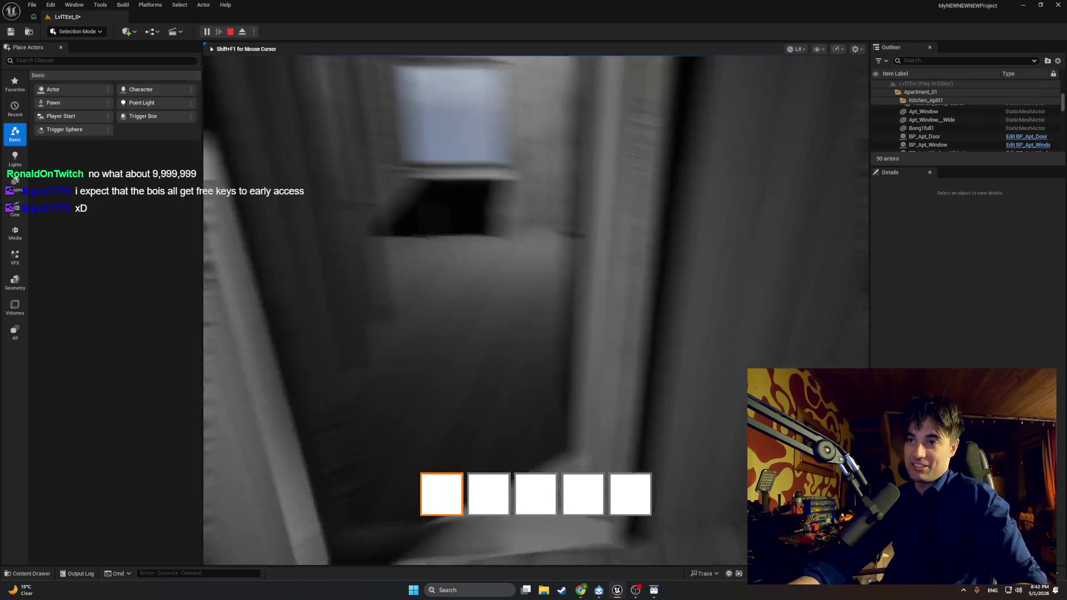
key("w")
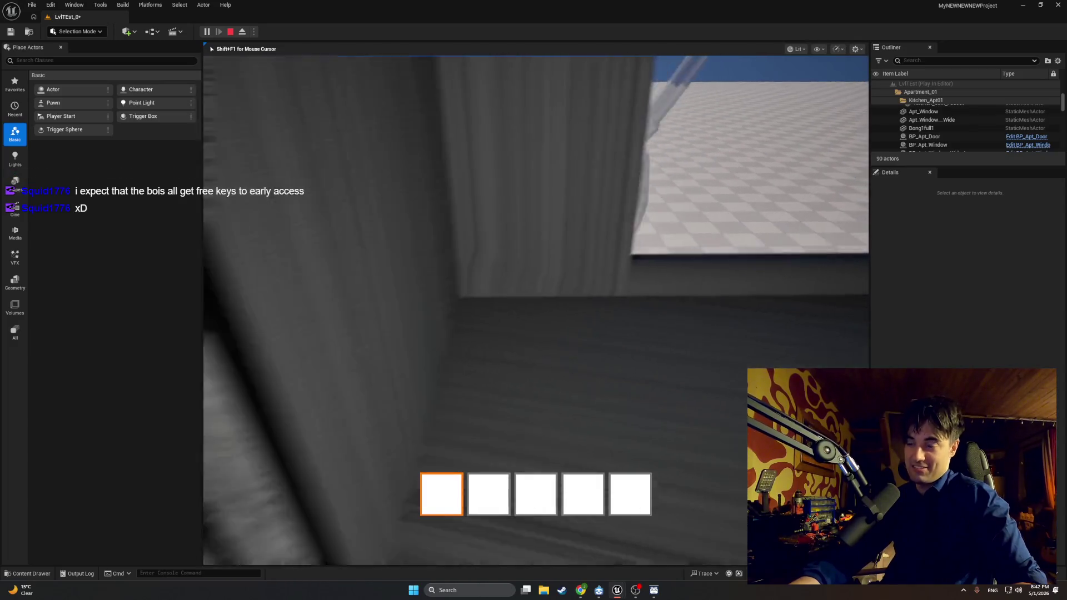
key("w")
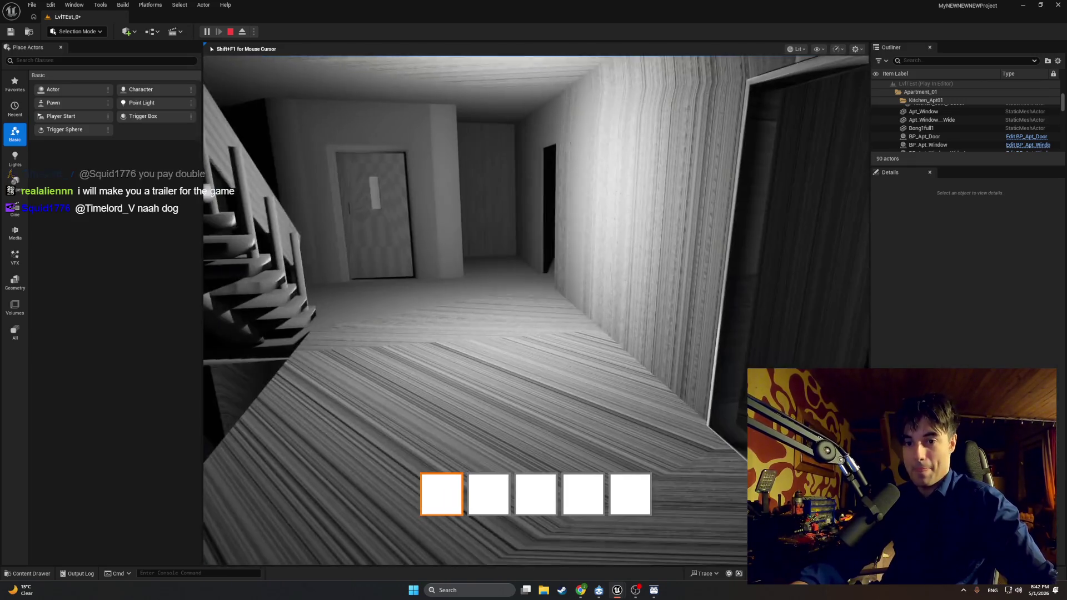
key("Escape")
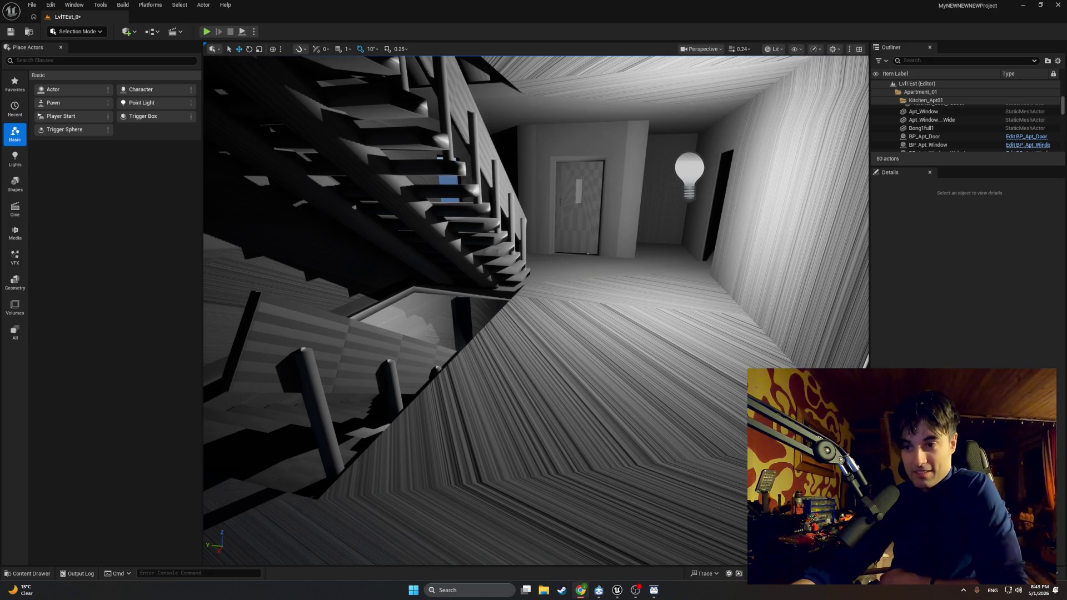
Shift the StopDoorDrag entry and SET Is Being Dragged nodes further left
mouse_move(615, 589)
left_click(588, 521)
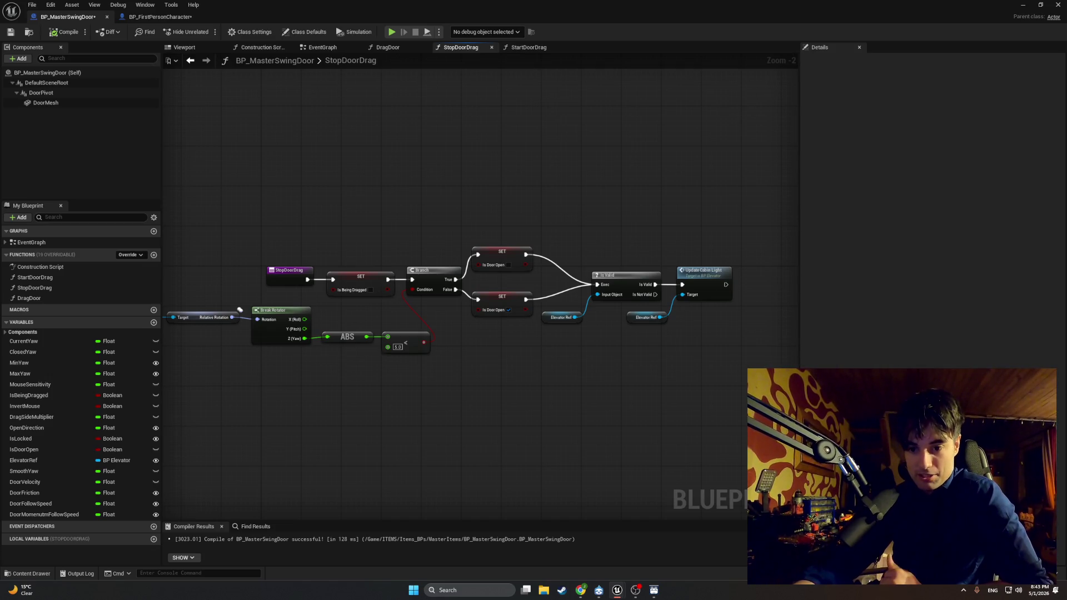
left_click_drag(521, 423, 605, 422)
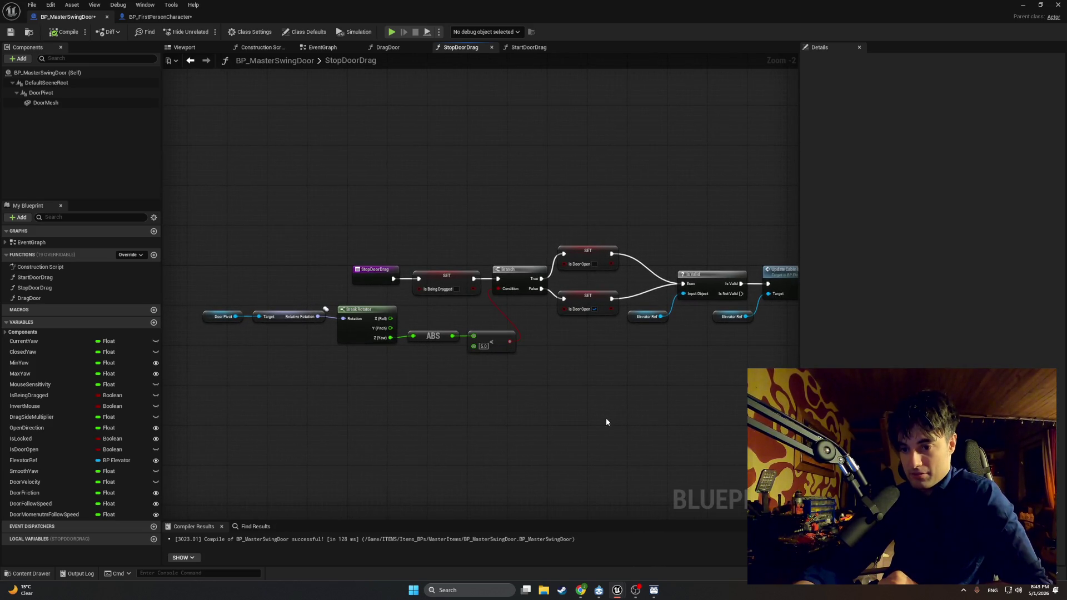
left_click_drag(605, 423, 533, 435)
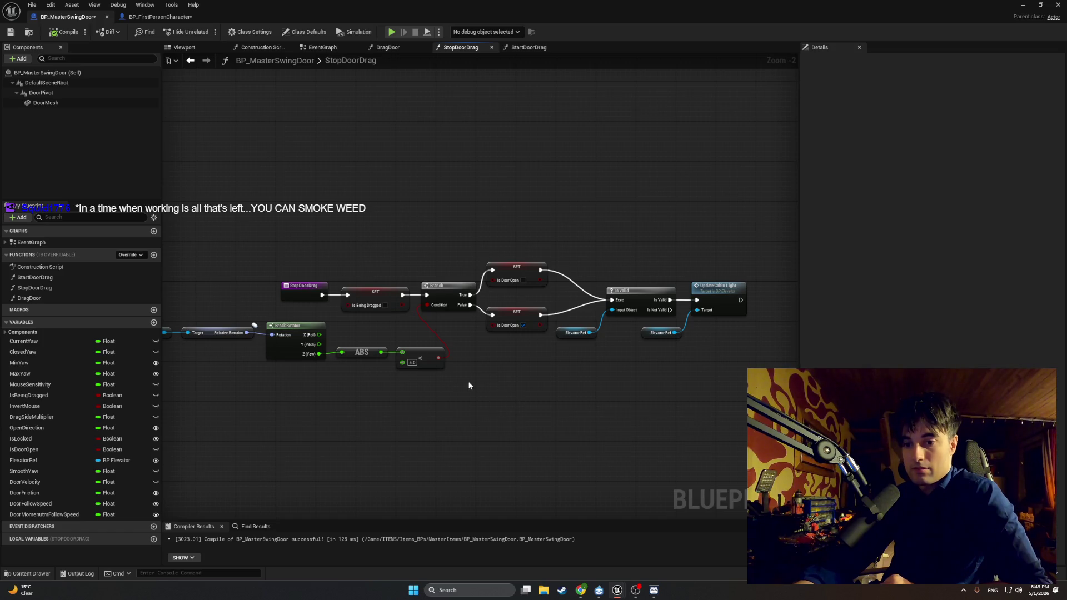
scroll(363, 314, "up", 2)
mouse_move(355, 229)
left_mouse_down()
mouse_move(496, 193)
mouse_move(431, 248)
mouse_move(266, 250)
left_mouse_up()
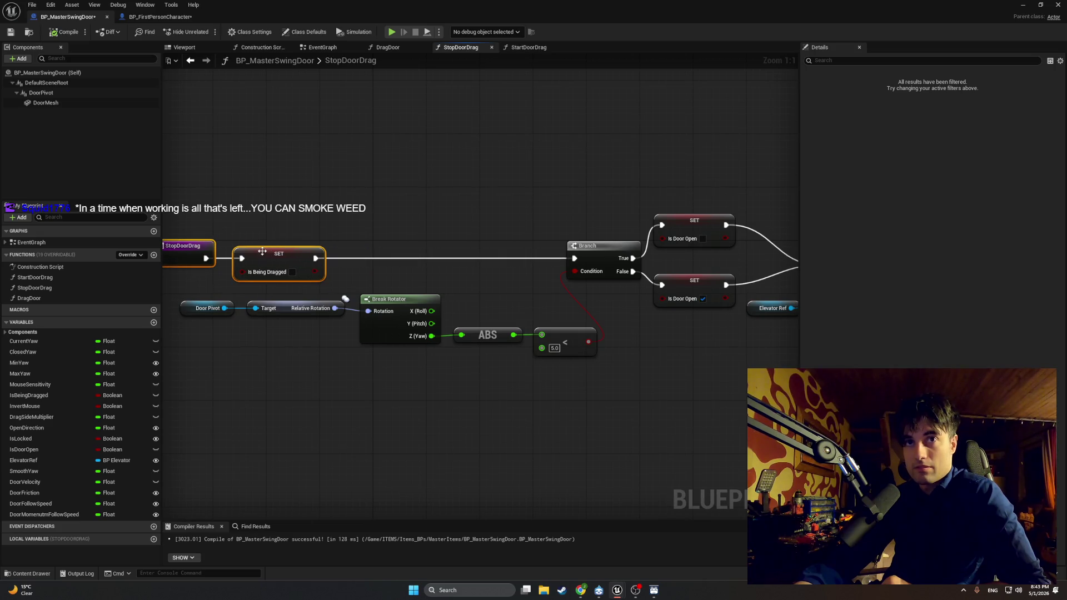
left_click(357, 227)
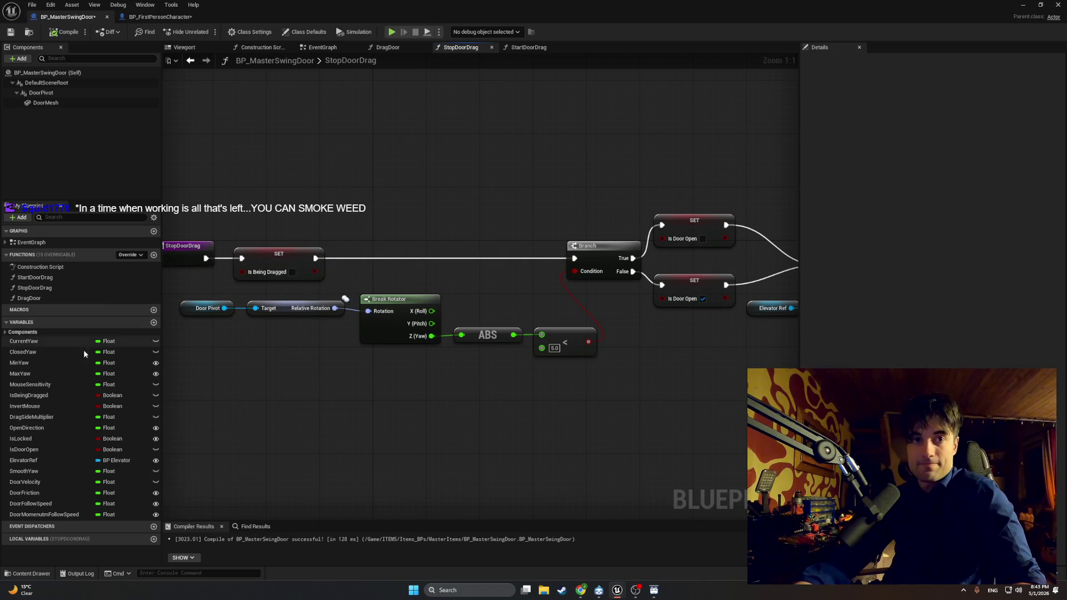
Add SET Current Yaw and SET Smooth Yaw nodes to the StopDoorDrag graph
mouse_move(51, 345)
left_mouse_down()
mouse_move(133, 333)
mouse_move(331, 219)
mouse_move(371, 233)
left_mouse_up()
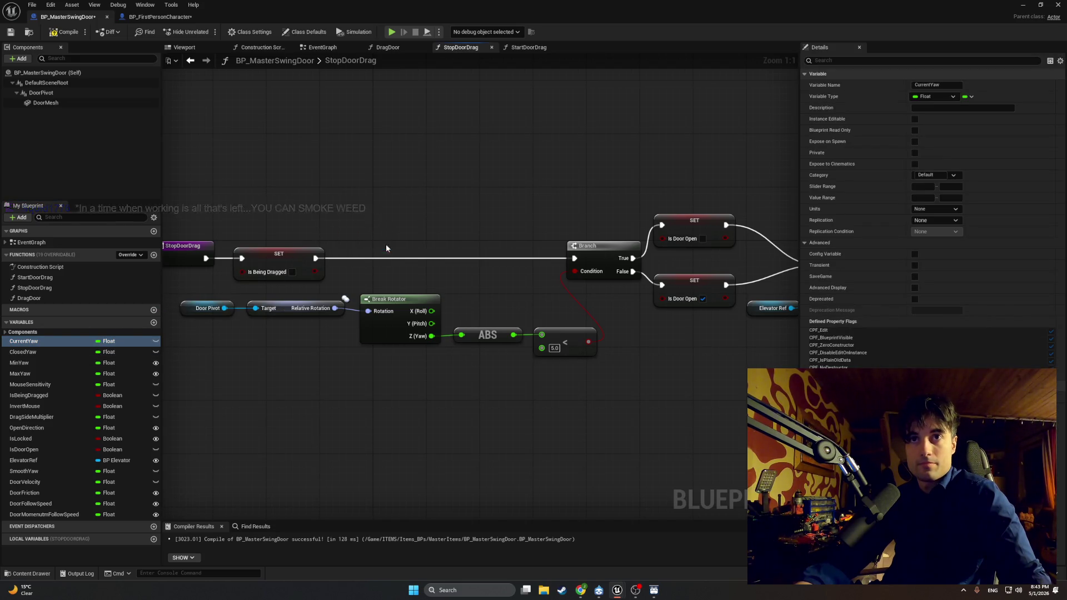
left_click(386, 245)
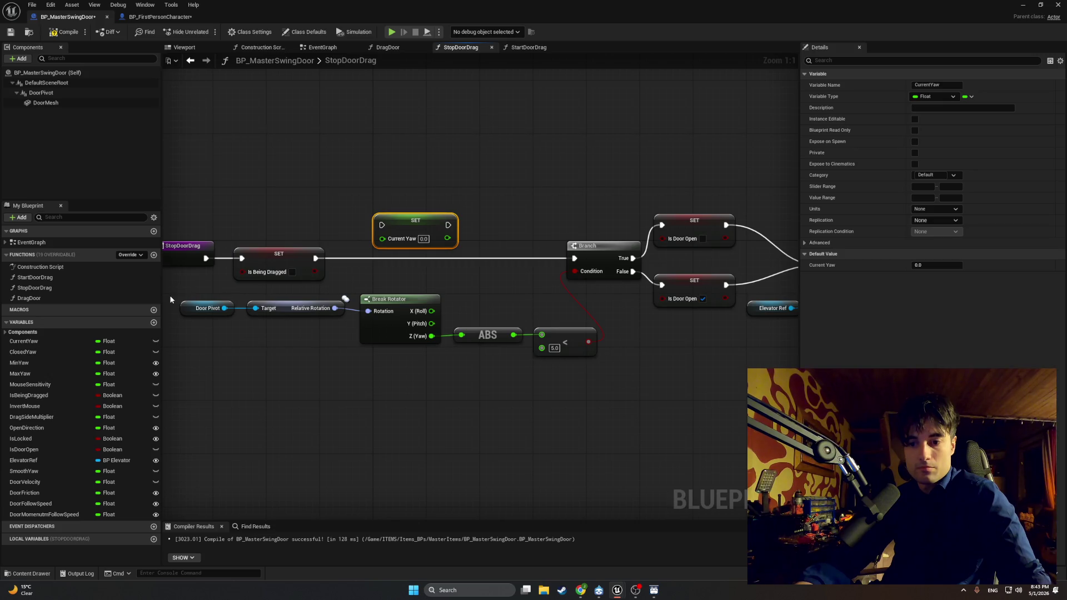
left_click_drag(60, 473, 476, 227)
left_click(500, 245)
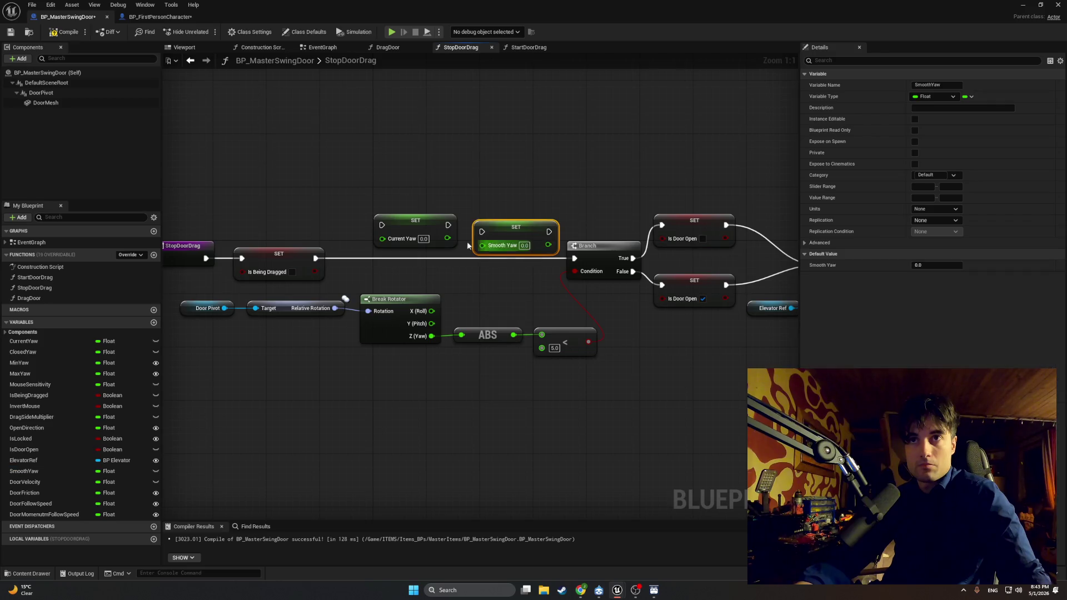
right_click(485, 232)
mouse_move(501, 228)
left_mouse_down()
mouse_move(475, 238)
mouse_move(475, 225)
left_mouse_up()
Chain Is Being Dragged → Current Yaw → Smooth Yaw setters into the Branch and align them
left_click_drag(316, 258, 382, 225)
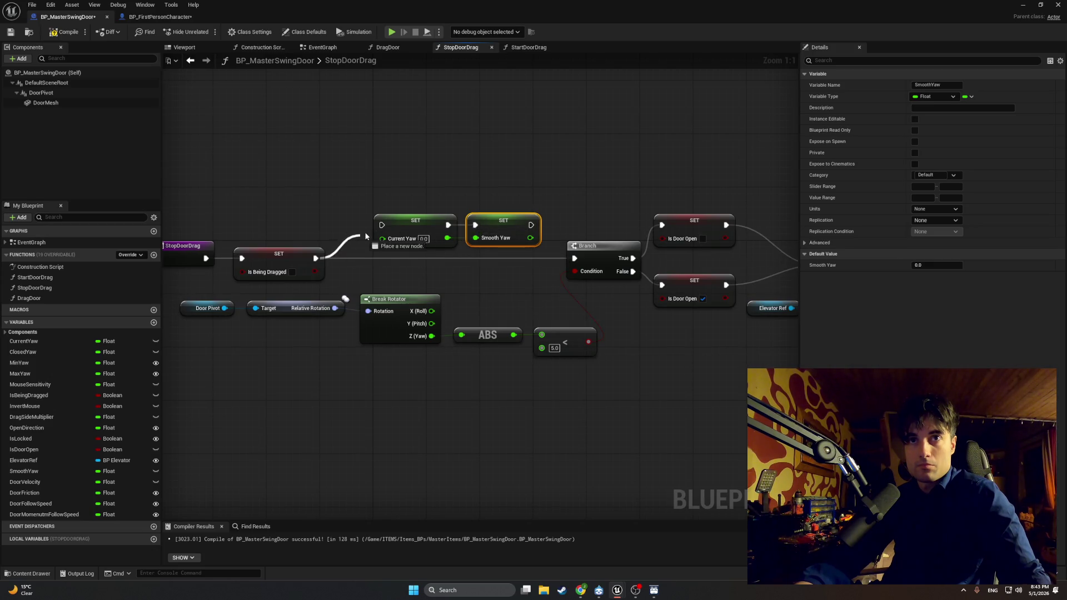
mouse_move(518, 225)
left_mouse_down()
mouse_move(539, 225)
mouse_move(511, 225)
mouse_move(575, 258)
left_mouse_up()
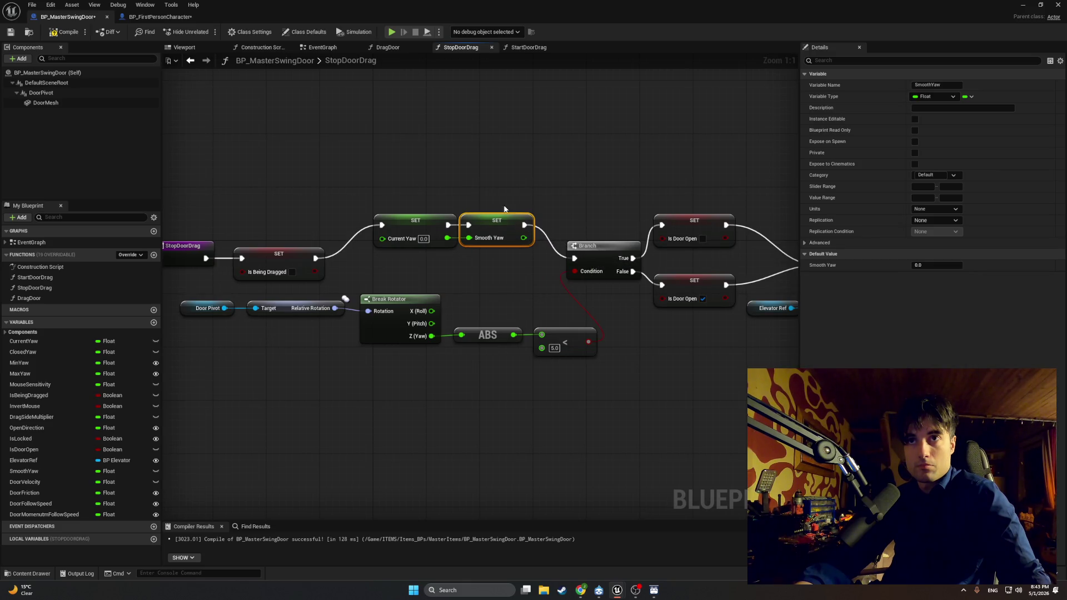
left_click(411, 220, "shift")
left_click_drag(493, 216, 489, 247)
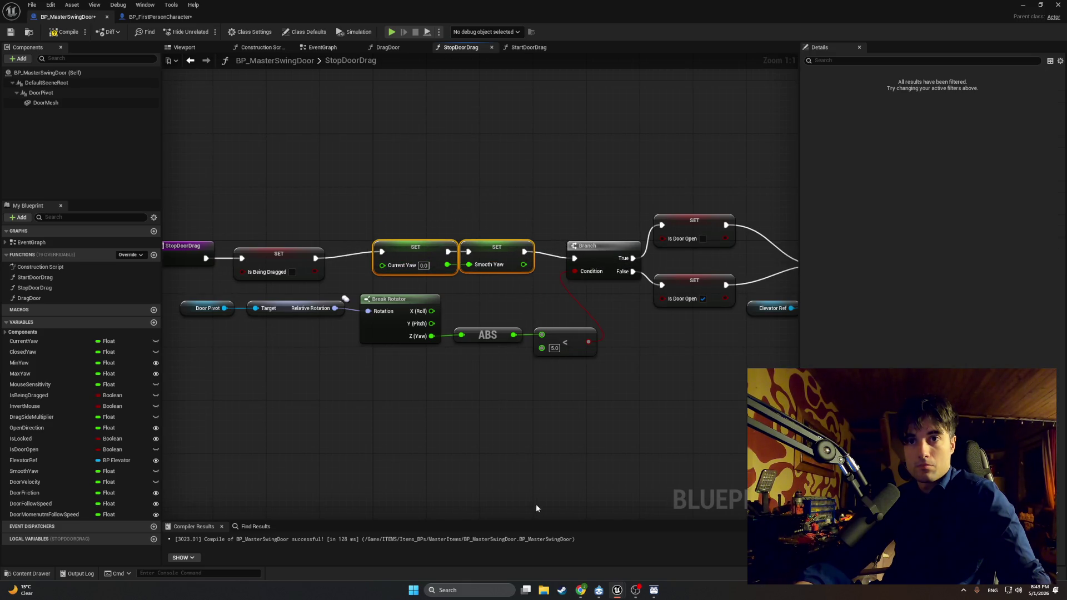
left_click(580, 590)
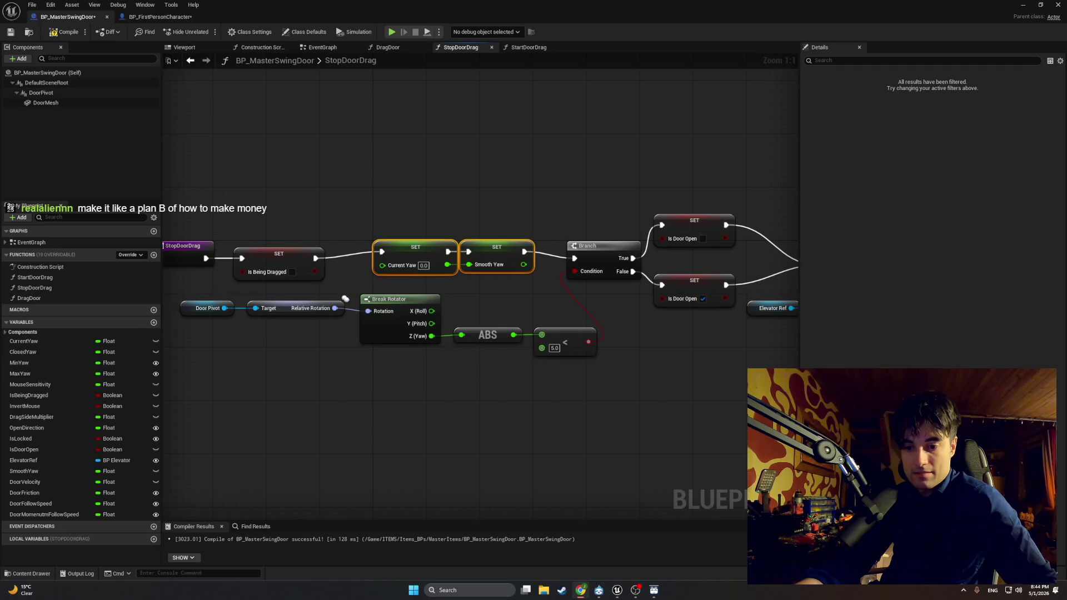
Deselect the Yaw setters, snip the StopDoorDrag graph, and compile BP_MasterSwingDoor
mouse_move(507, 422)
left_mouse_down()
mouse_move(530, 414)
mouse_move(558, 432)
left_mouse_up()
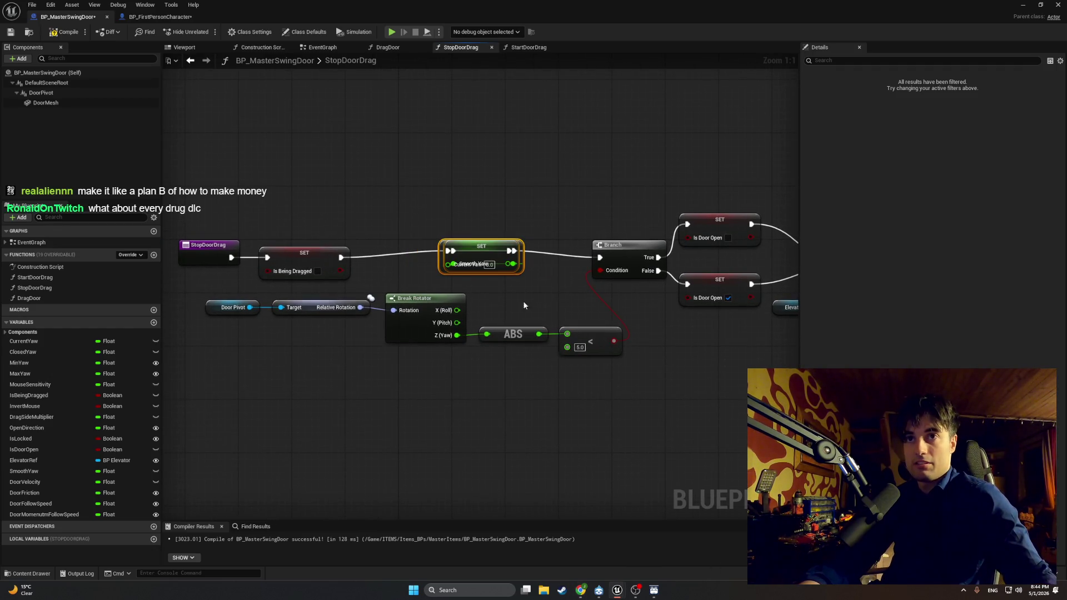
left_click(455, 194)
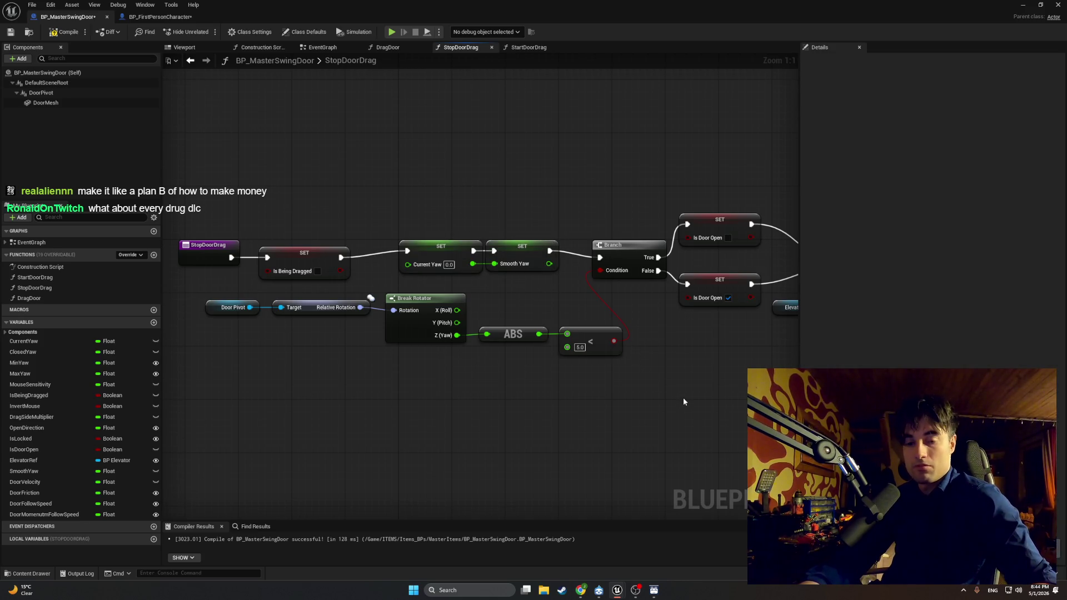
key("super+shift+s")
left_click_drag(673, 399, 176, 183)
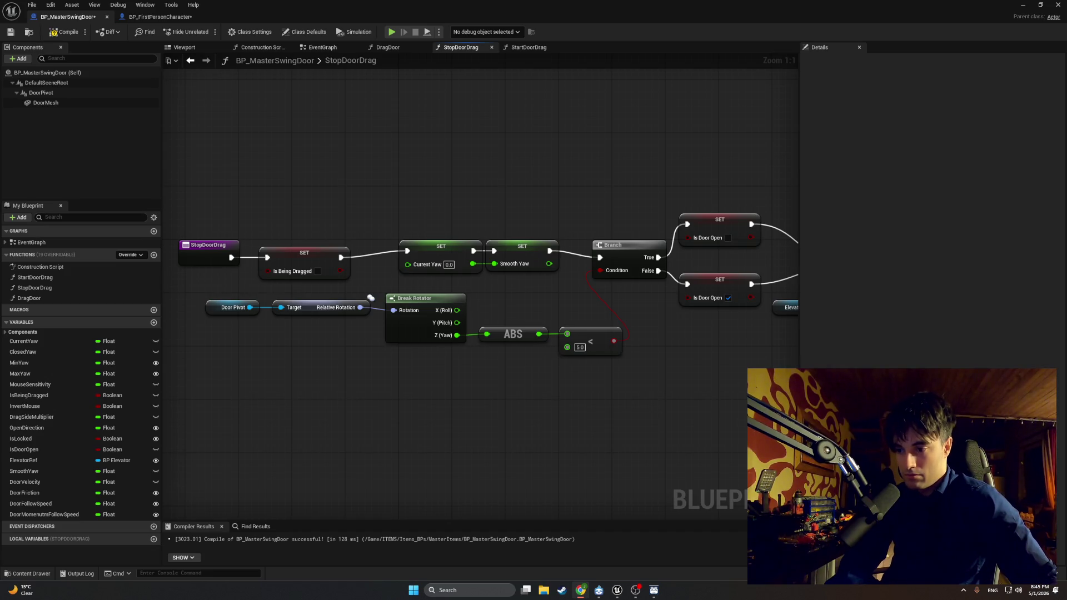
left_click(57, 35)
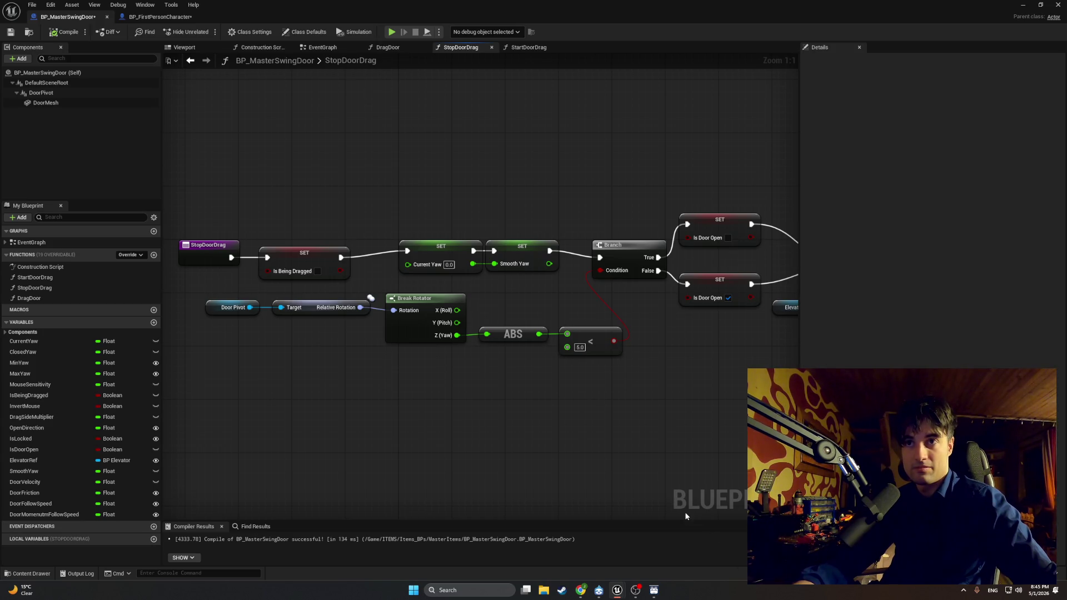
left_click_drag(482, 444, 501, 443)
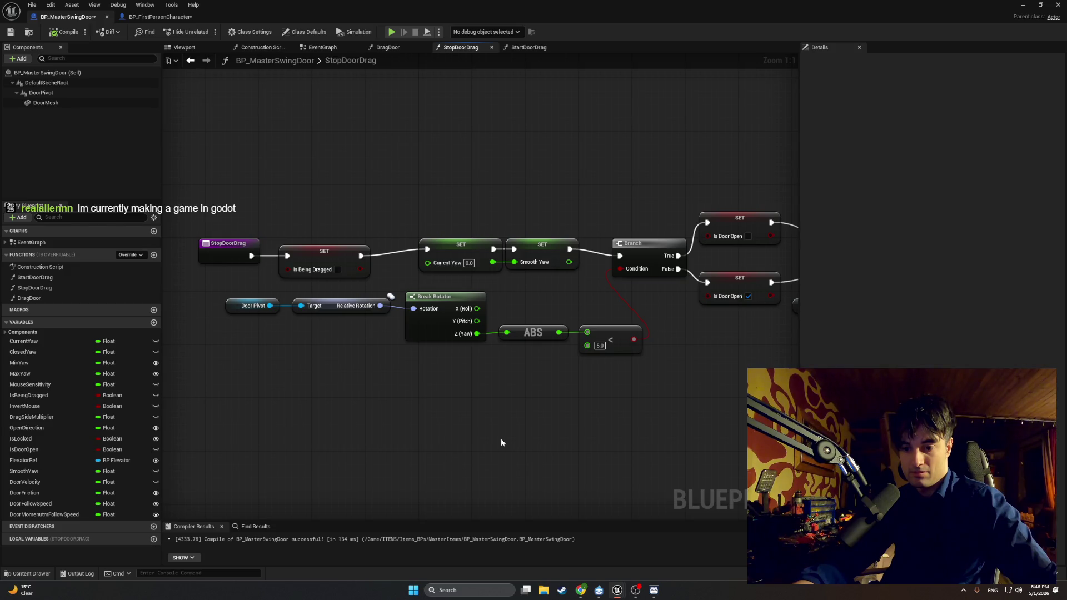
Nudge SET Current Yaw, snip it, and move StopDoorDrag and Is Being Dragged up-left
left_click_drag(502, 445, 471, 455)
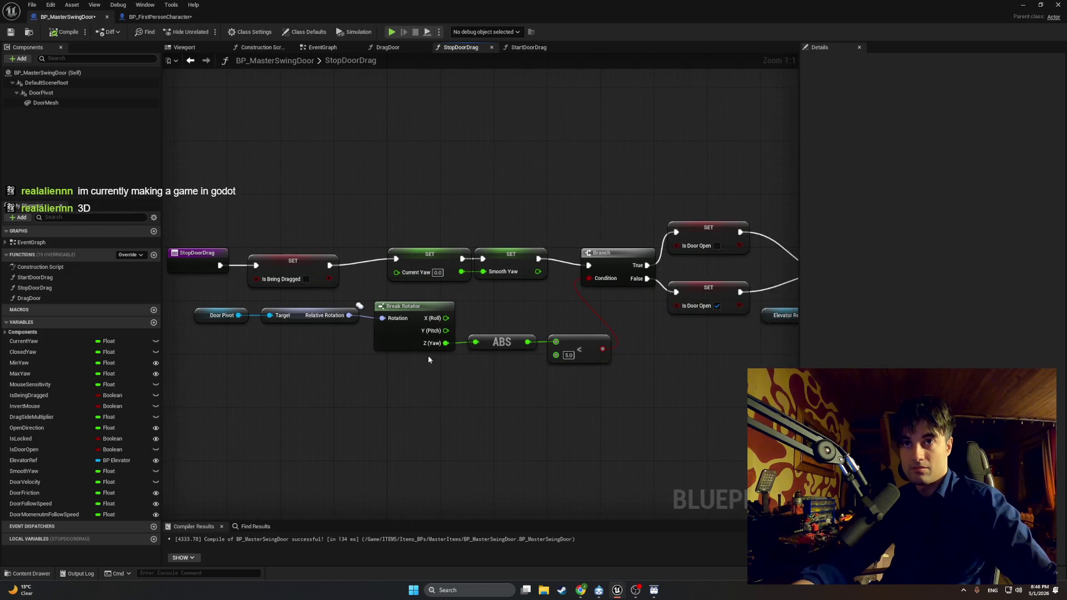
mouse_move(392, 276)
left_mouse_down()
mouse_move(403, 281)
mouse_move(399, 265)
mouse_move(379, 271)
mouse_move(416, 278)
mouse_move(397, 284)
left_mouse_up()
key("super+shift+s")
left_click_drag(601, 225, 382, 291)
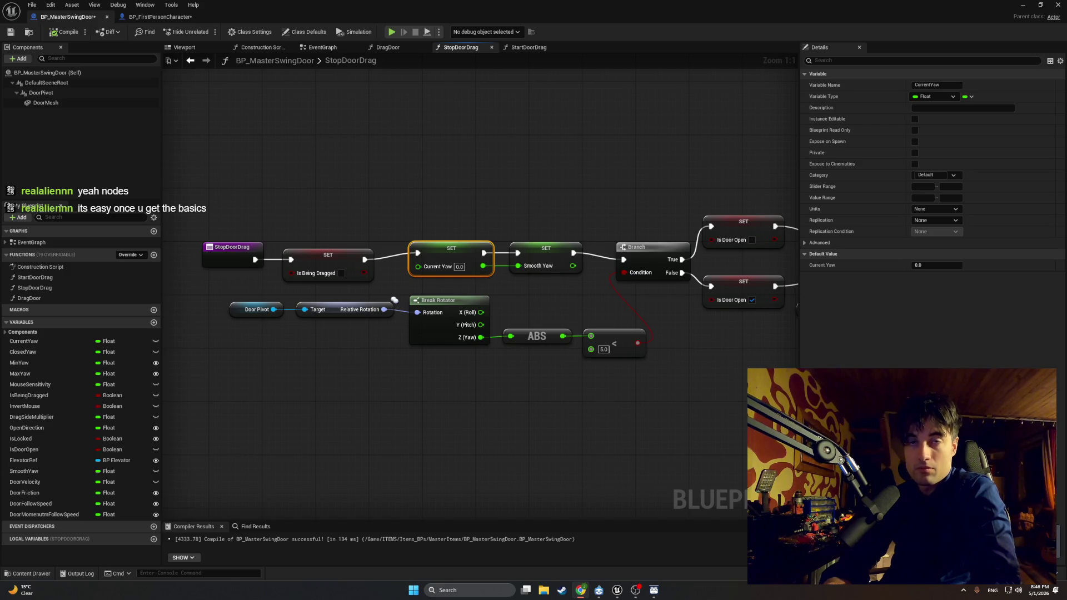
mouse_move(333, 206)
left_mouse_down()
mouse_move(261, 261)
mouse_move(306, 228)
mouse_move(302, 219)
left_mouse_up()
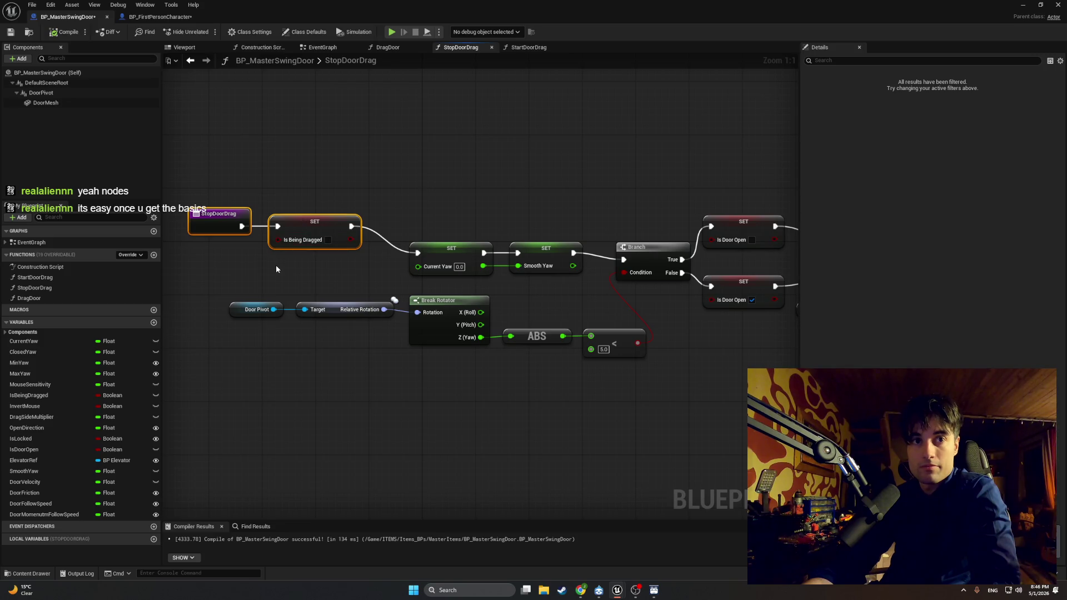
left_click(259, 275)
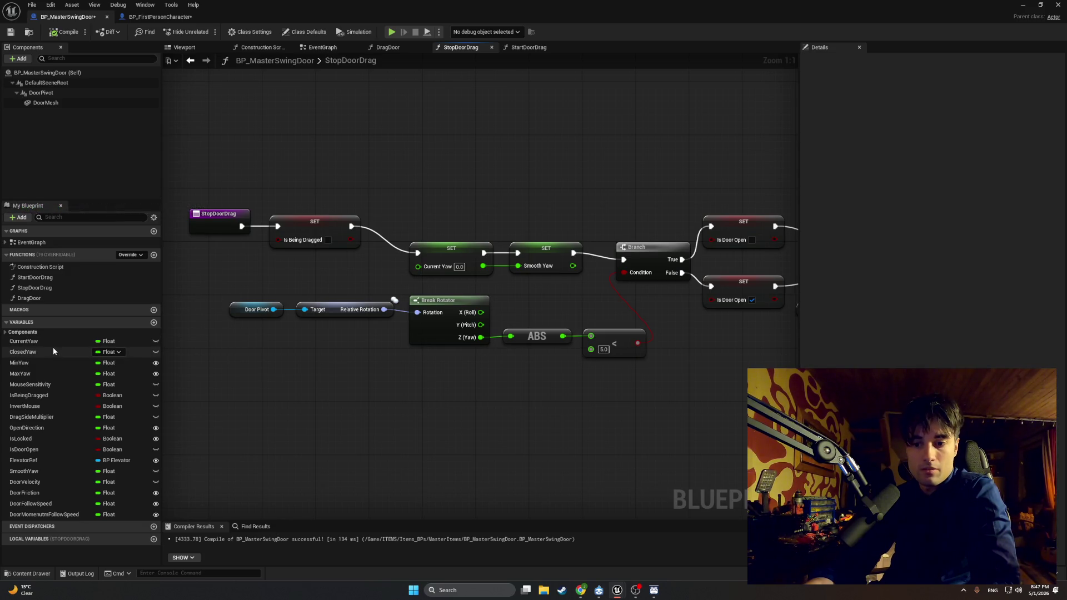
Place a Current Yaw getter in the graph, then delete it
mouse_move(25, 341)
left_mouse_down()
mouse_move(206, 334)
mouse_move(346, 278)
left_mouse_up()
left_click(352, 291)
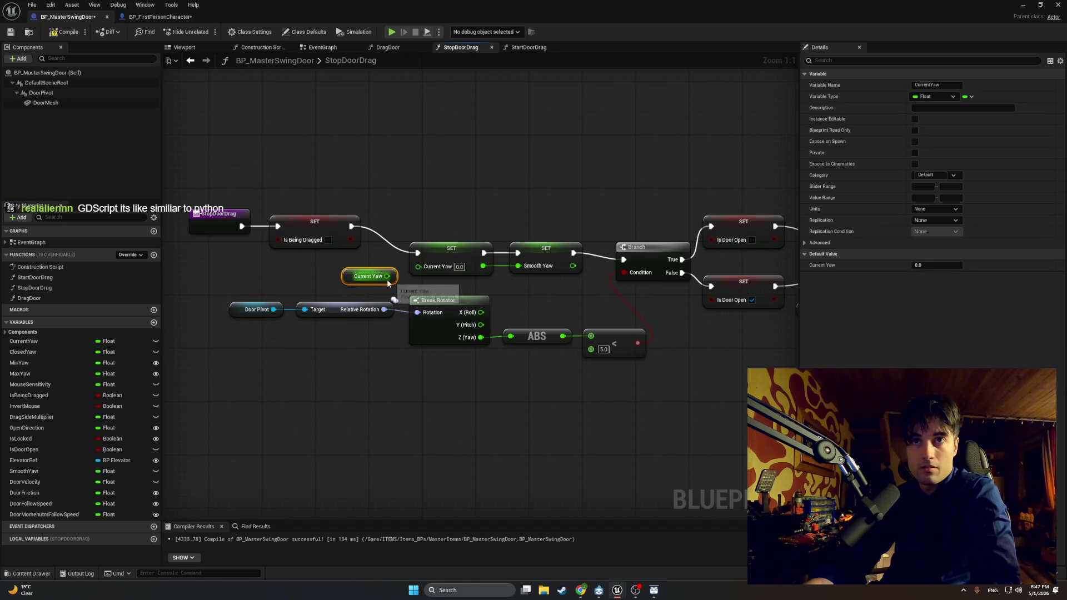
mouse_move(388, 278)
left_mouse_down()
mouse_move(395, 284)
mouse_move(418, 267)
left_mouse_up()
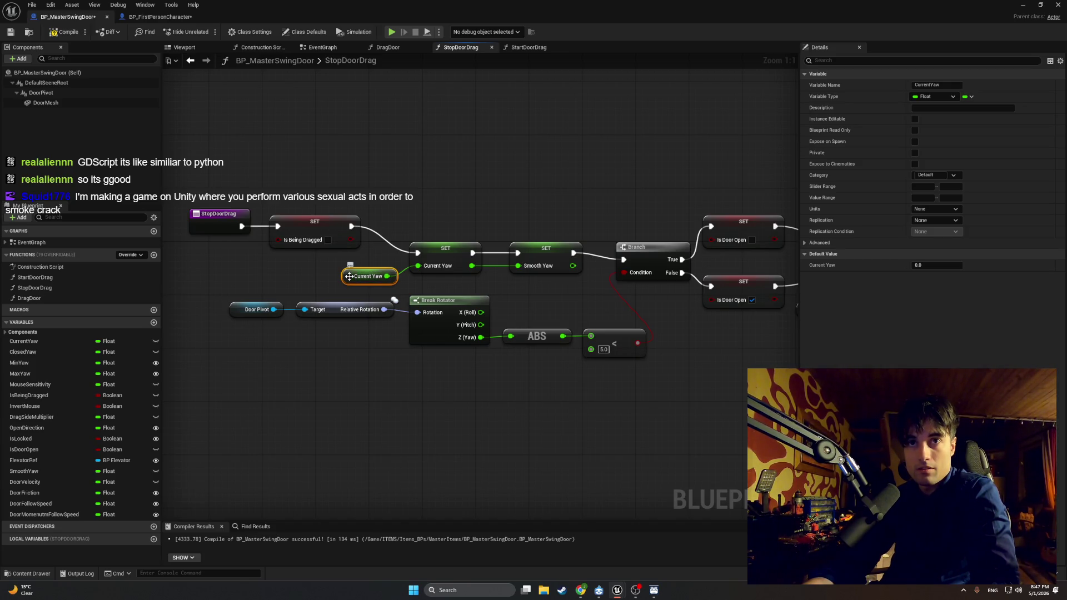
left_click_drag(349, 276, 350, 271)
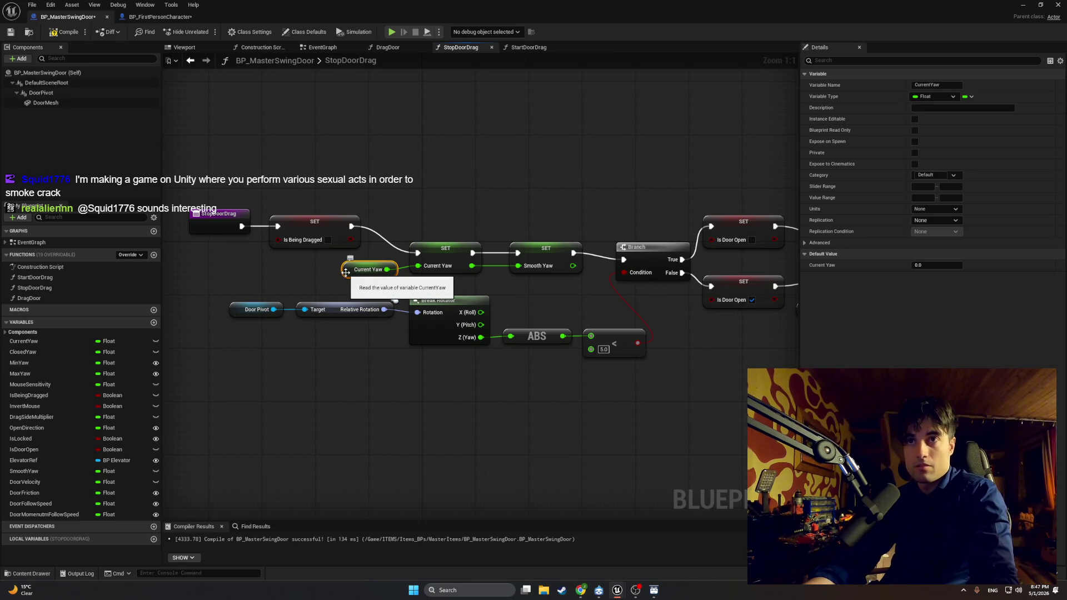
key("Delete")
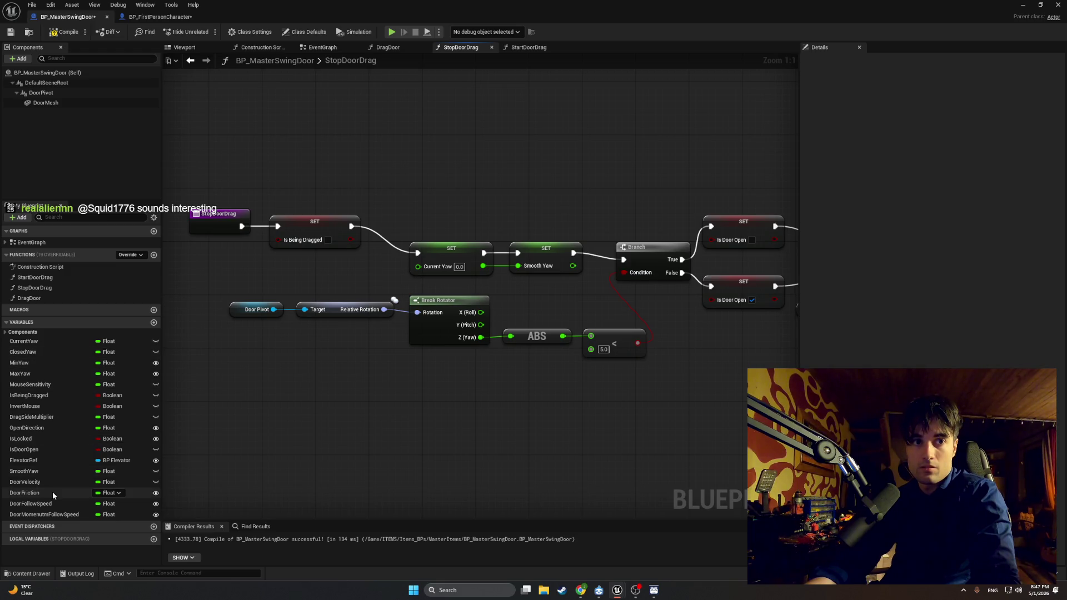
Wire a Smooth Yaw getter into SET Current Yaw and delete the SET Smooth Yaw node
mouse_move(51, 471)
left_mouse_down()
mouse_move(313, 302)
mouse_move(315, 273)
left_mouse_up()
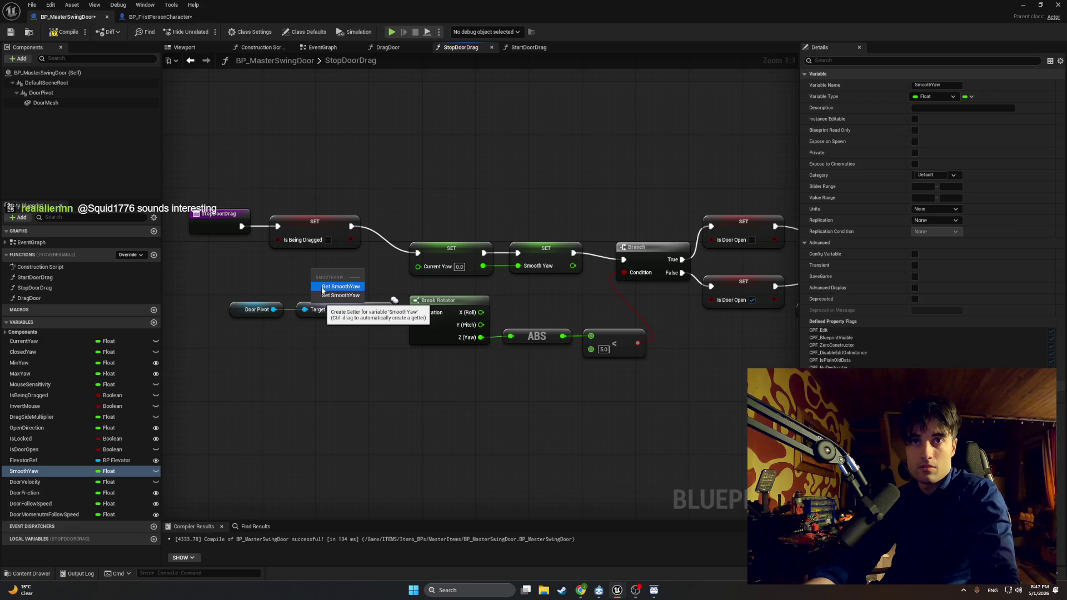
left_click(322, 287)
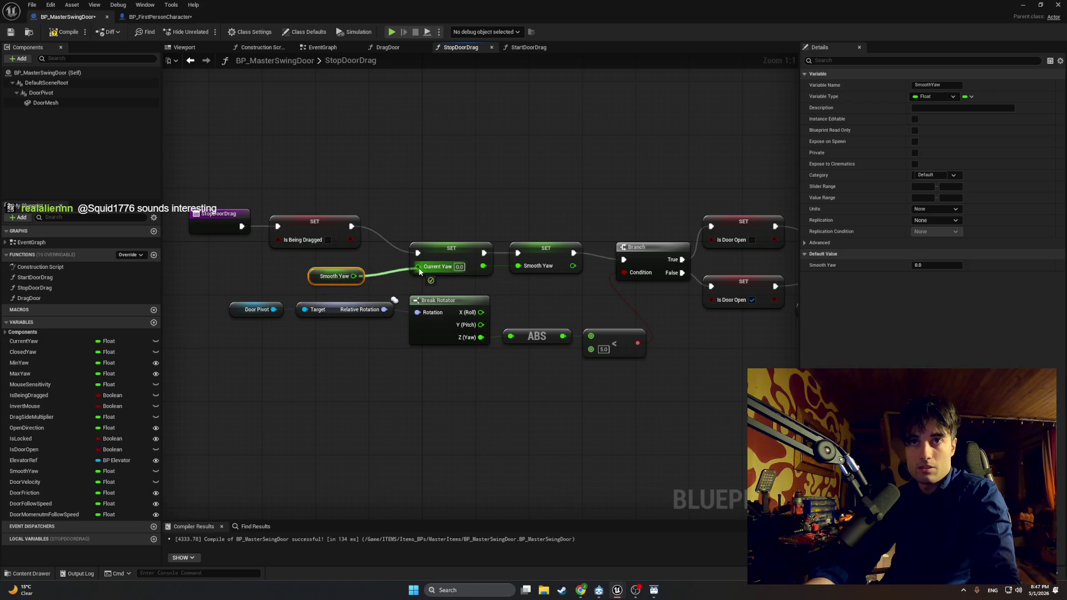
left_click_drag(318, 278, 351, 272)
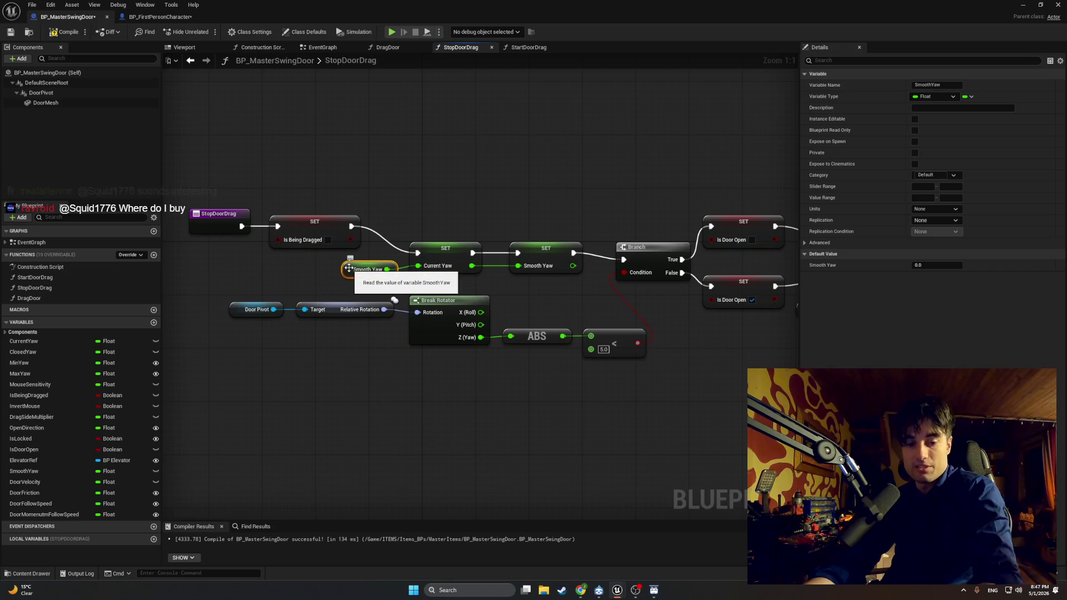
key("super+shift+s")
mouse_move(593, 225)
left_mouse_down()
mouse_move(355, 278)
mouse_move(359, 292)
mouse_move(332, 300)
left_mouse_up()
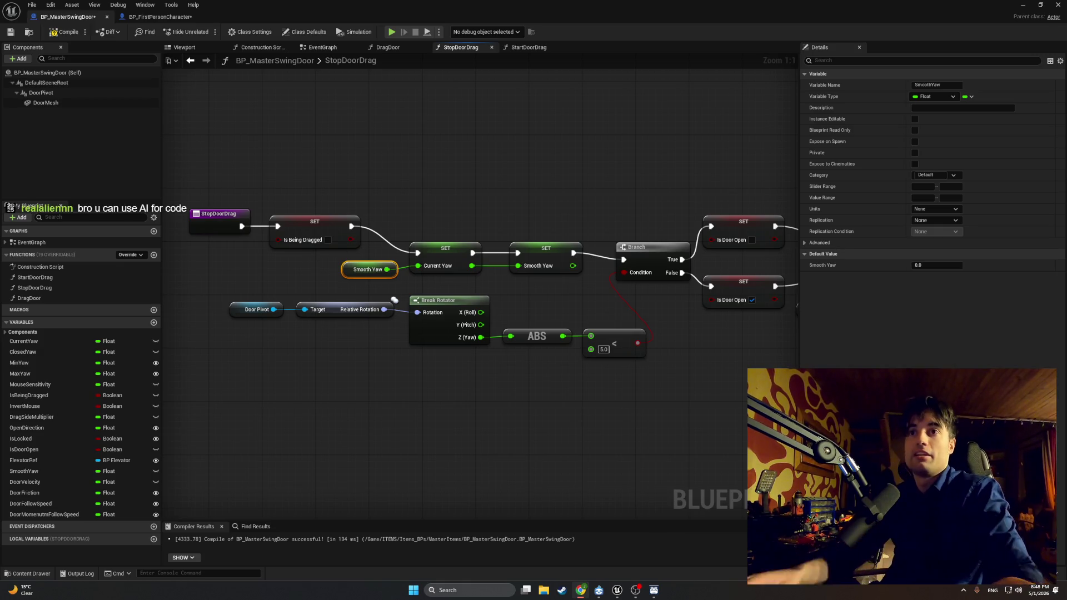
left_click(547, 257)
key("Delete")
Connect SET Current Yaw to the Branch and spread the nodes out
left_click_drag(473, 253, 624, 260)
left_click_drag(443, 249, 476, 249)
left_click_drag(359, 174, 188, 238)
left_click_drag(309, 219, 288, 239)
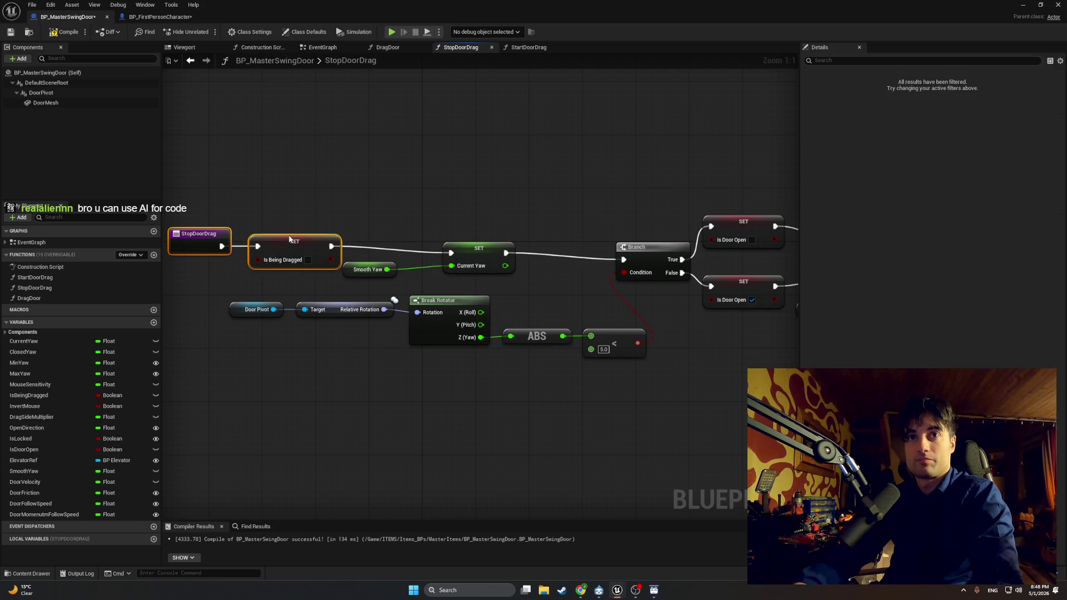
left_click_drag(347, 271, 386, 270)
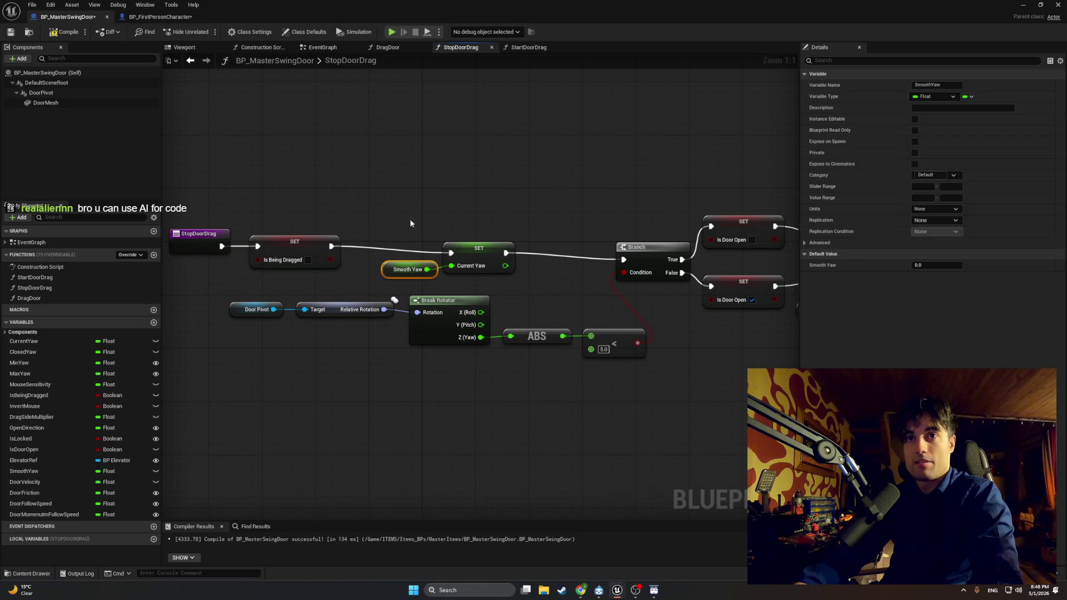
left_click_drag(411, 217, 494, 181)
Snip the graph and lower StopDoorDrag and Is Being Dragged into line
key("super+shift+s")
mouse_move(778, 185)
left_mouse_down()
mouse_move(632, 295)
mouse_move(256, 359)
left_mouse_up()
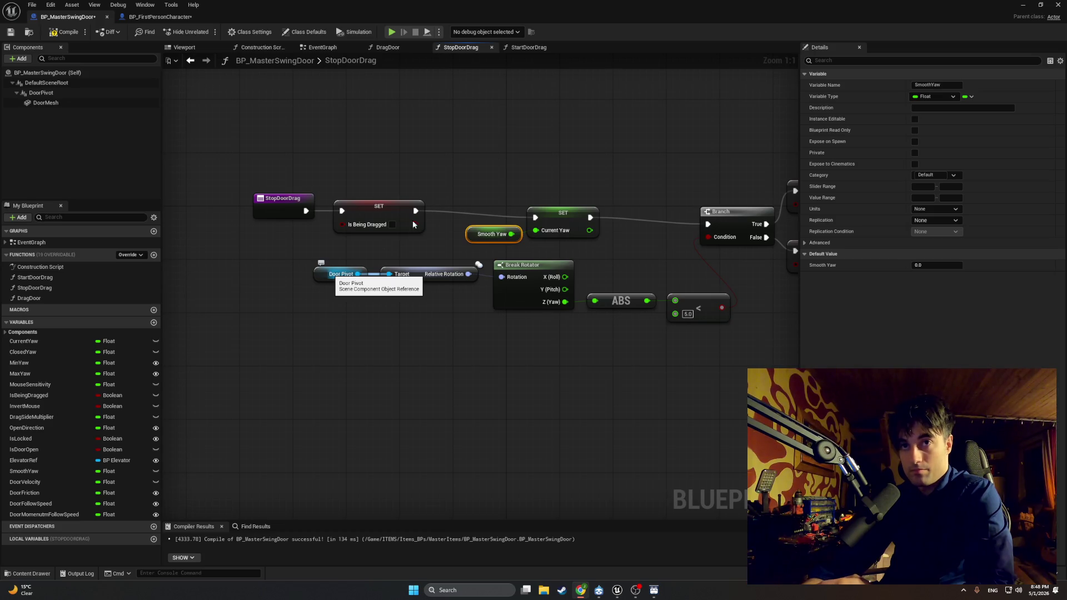
left_click_drag(437, 166, 307, 228)
left_click_drag(384, 204, 392, 214)
left_click(465, 183)
left_click_drag(465, 182, 397, 216)
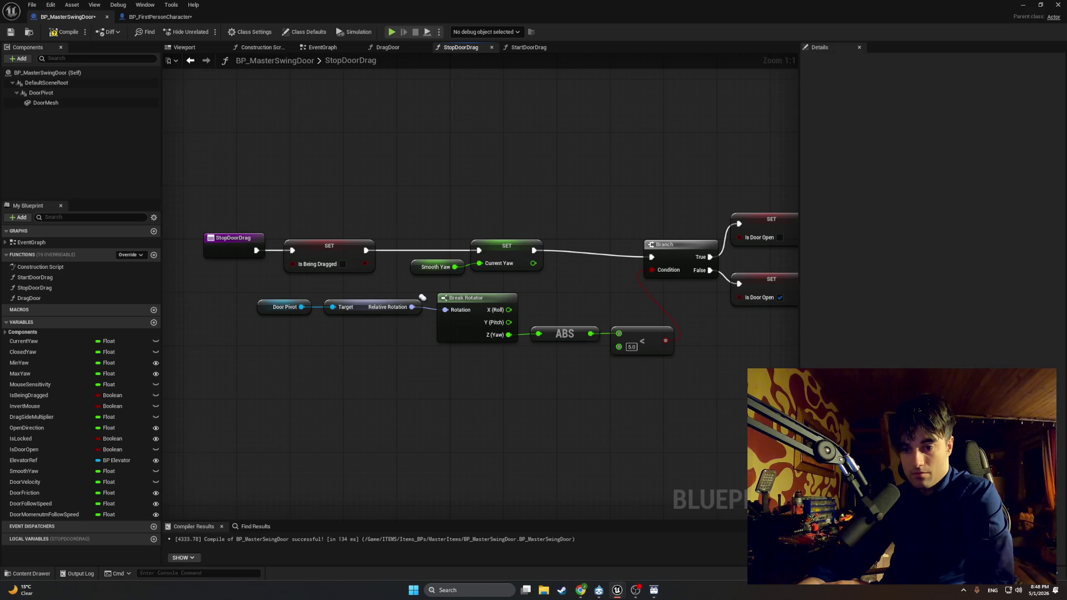
Recompile BP_MasterSwingDoor and test swinging a door open in play mode
left_click(1023, 5)
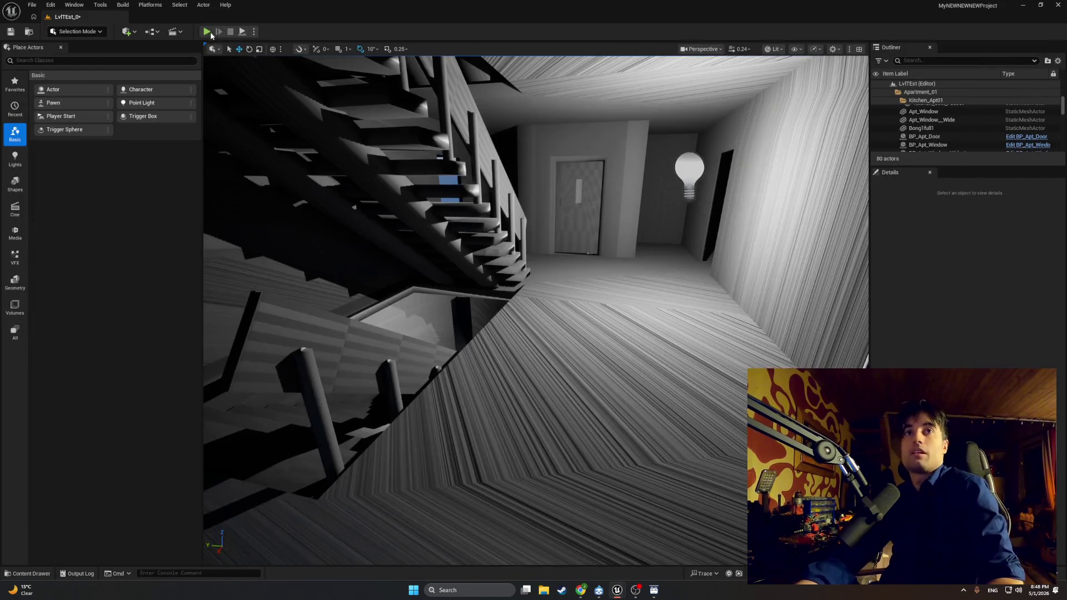
mouse_move(617, 591)
left_click(570, 550)
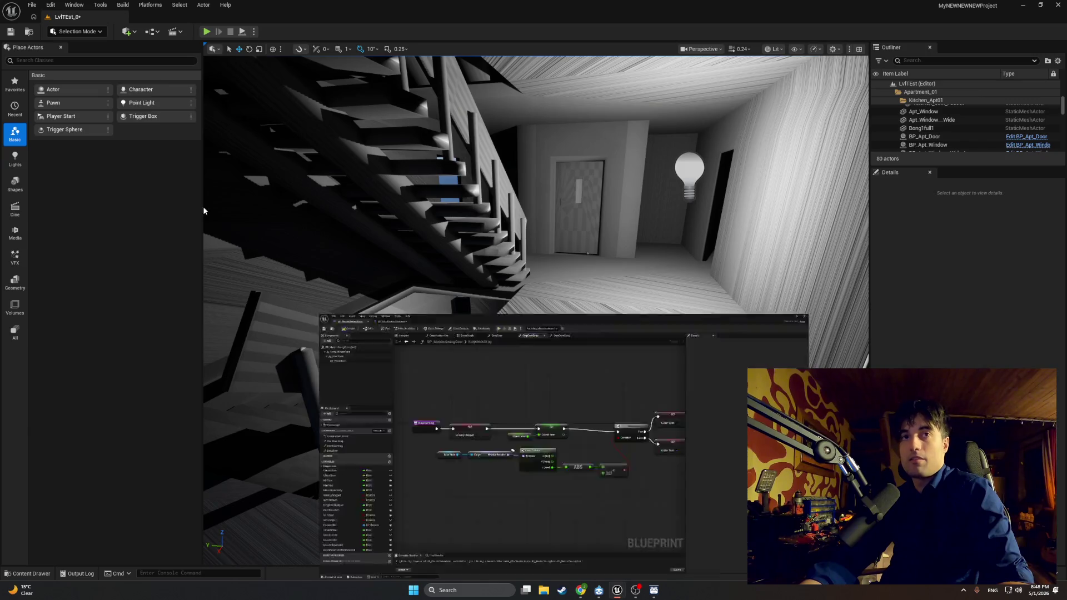
left_click(65, 32)
left_click(1023, 5)
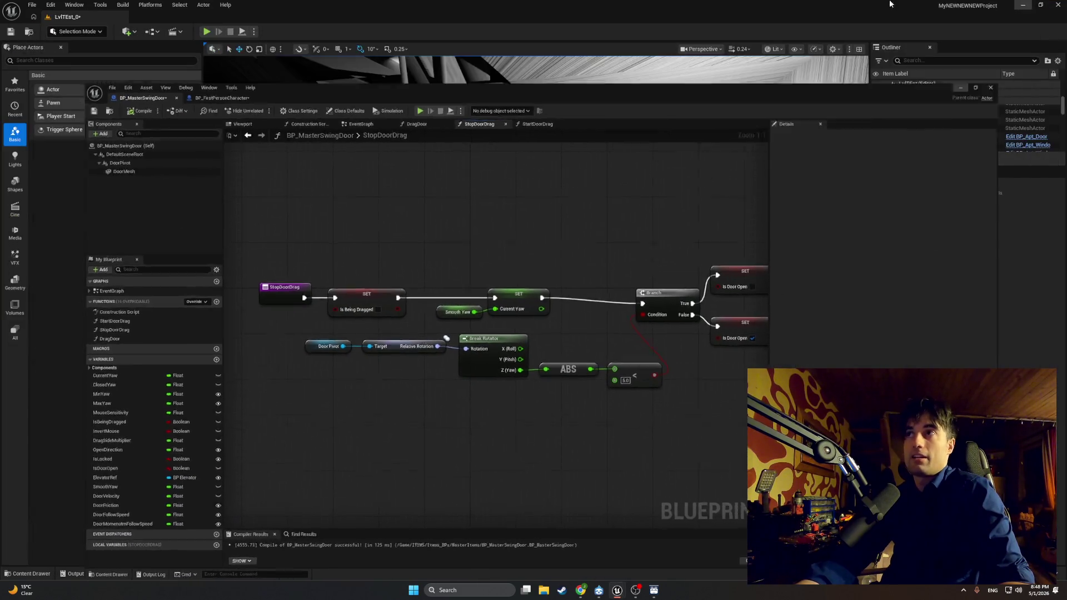
left_click(206, 32)
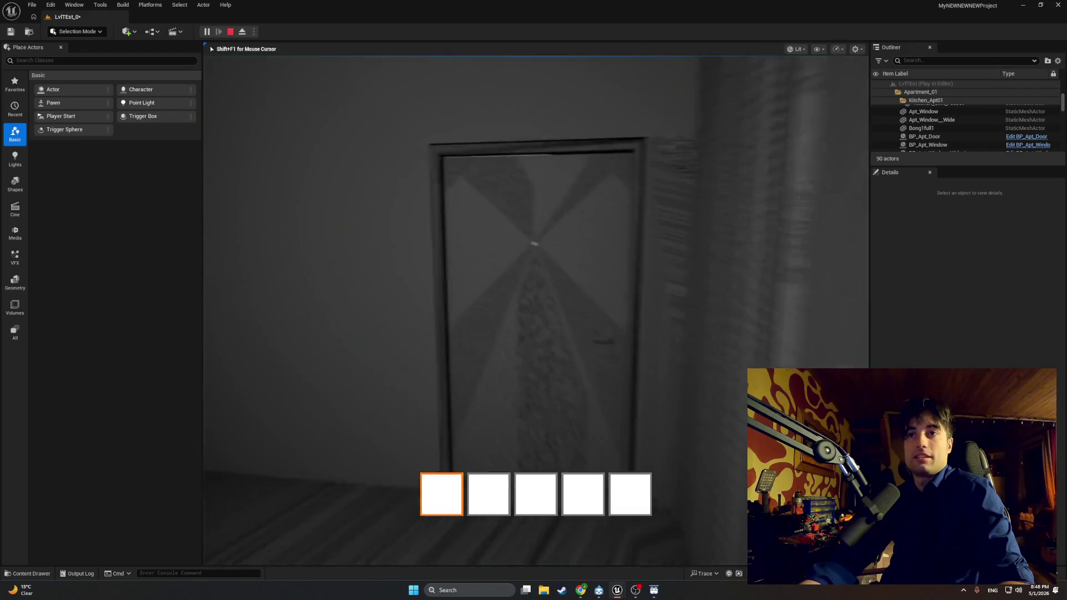
key("e")
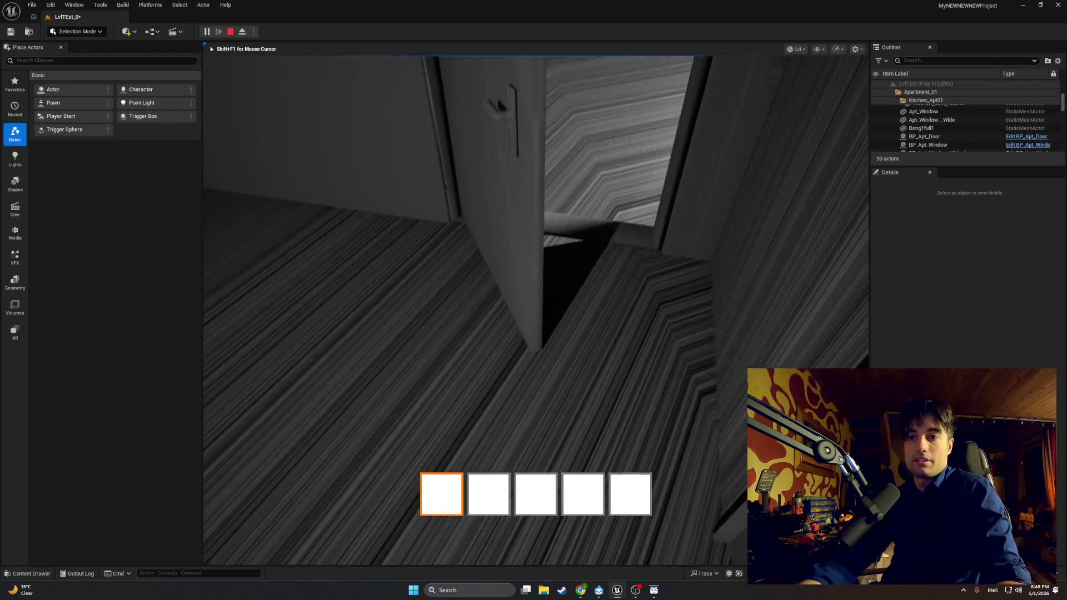
key("Escape")
Return to the blueprint's EventGraph and select the Door Friction getter
mouse_move(615, 590)
left_click(609, 509)
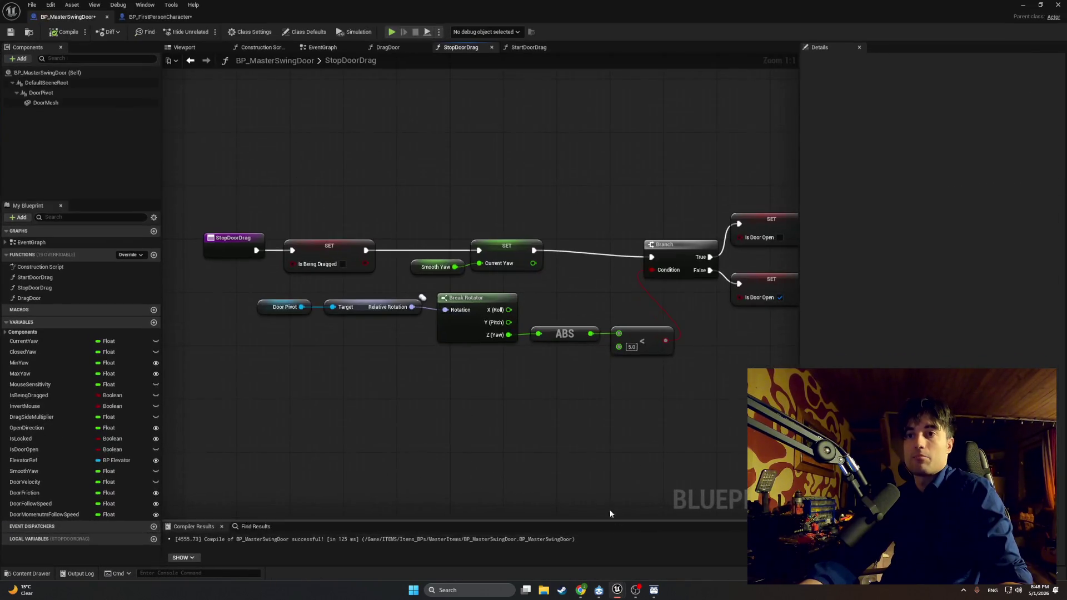
left_click(303, 49)
left_click(613, 332)
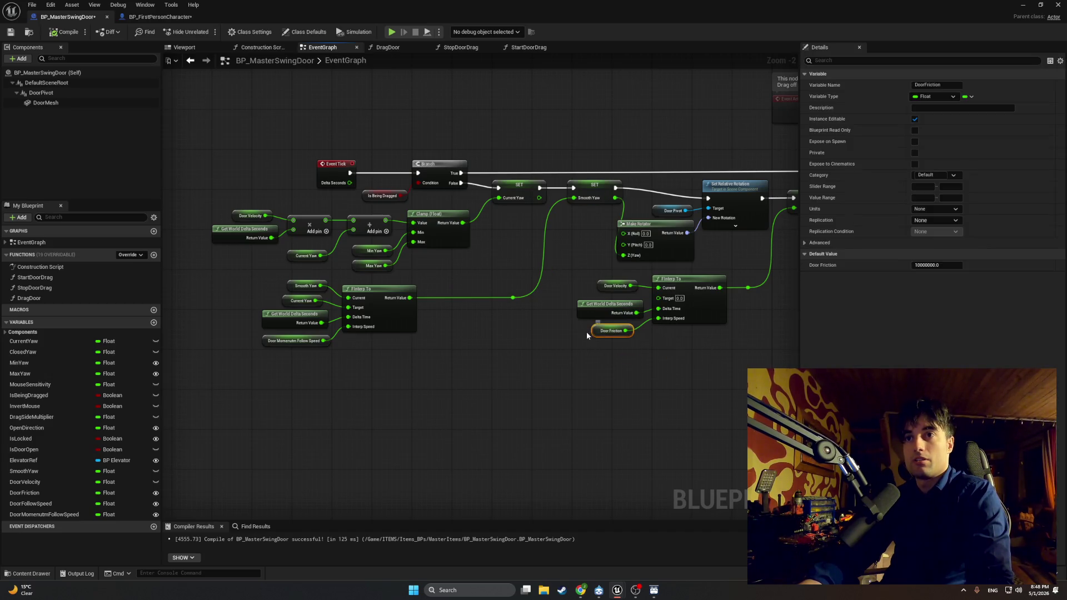
Set the Door Friction default to 1 and play-test swinging the door open
type("1")
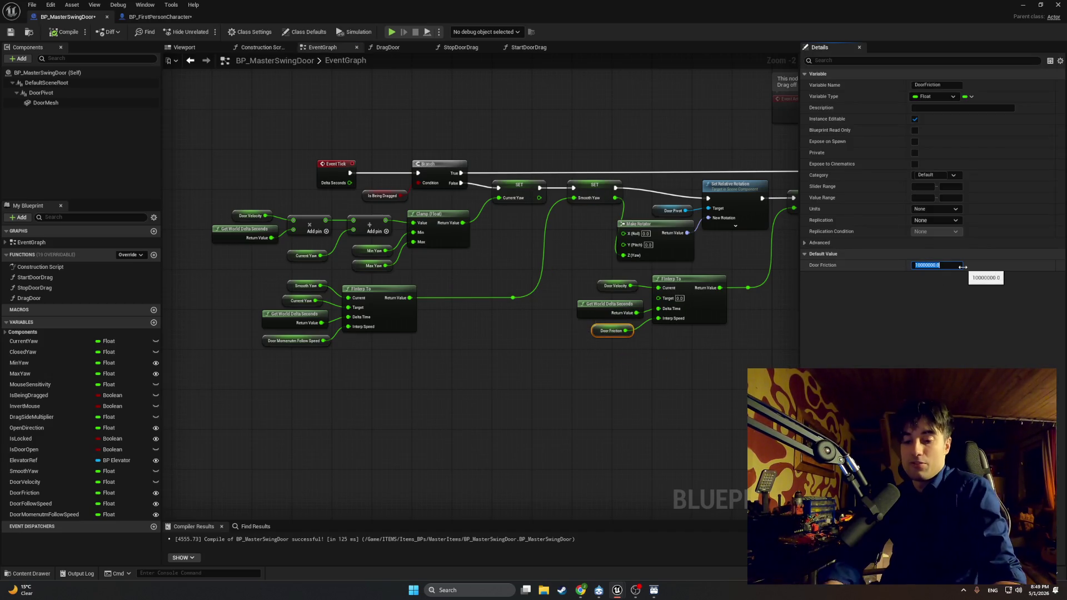
left_click(654, 374)
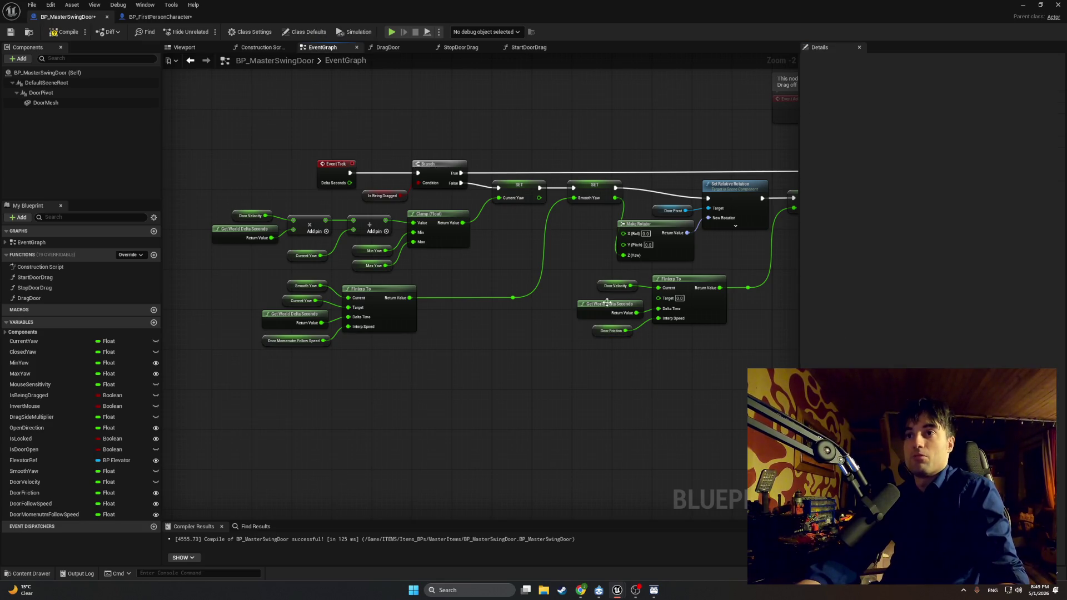
left_click(602, 332)
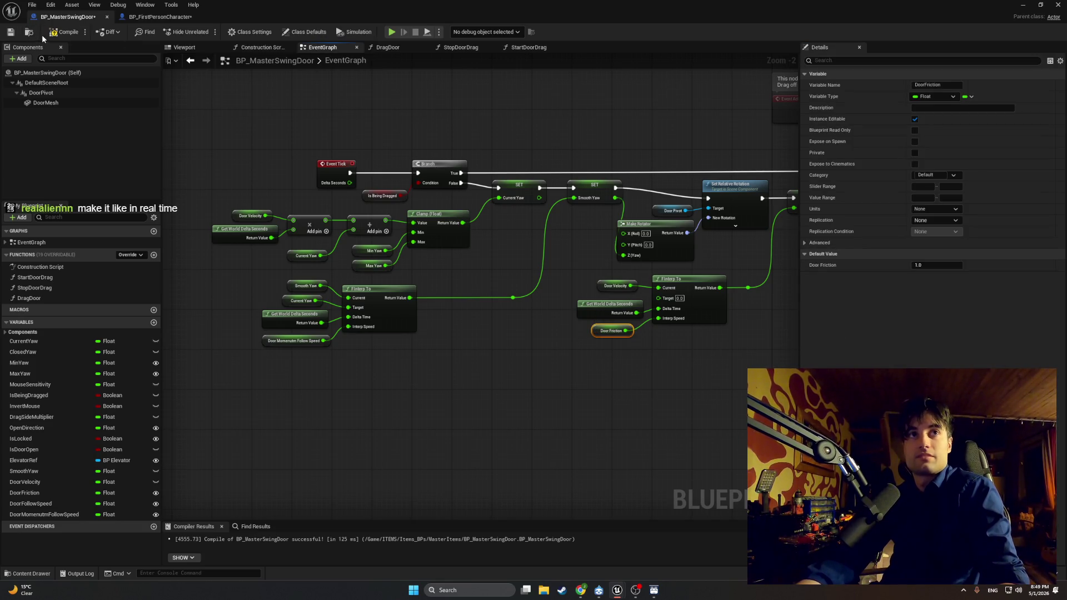
left_click(1021, 5)
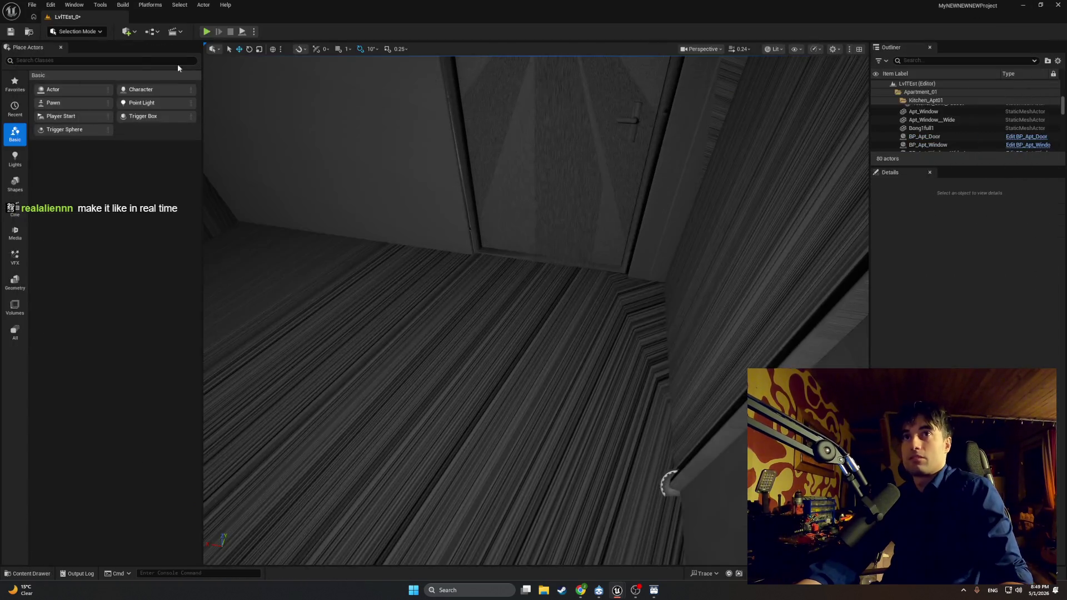
left_click(206, 31)
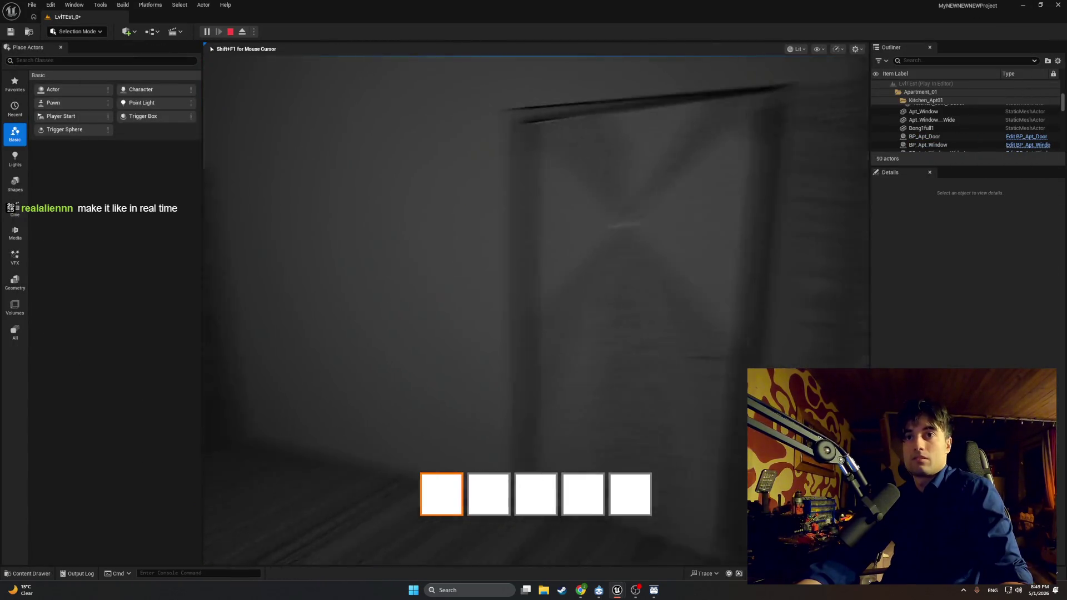
key("e")
key("w")
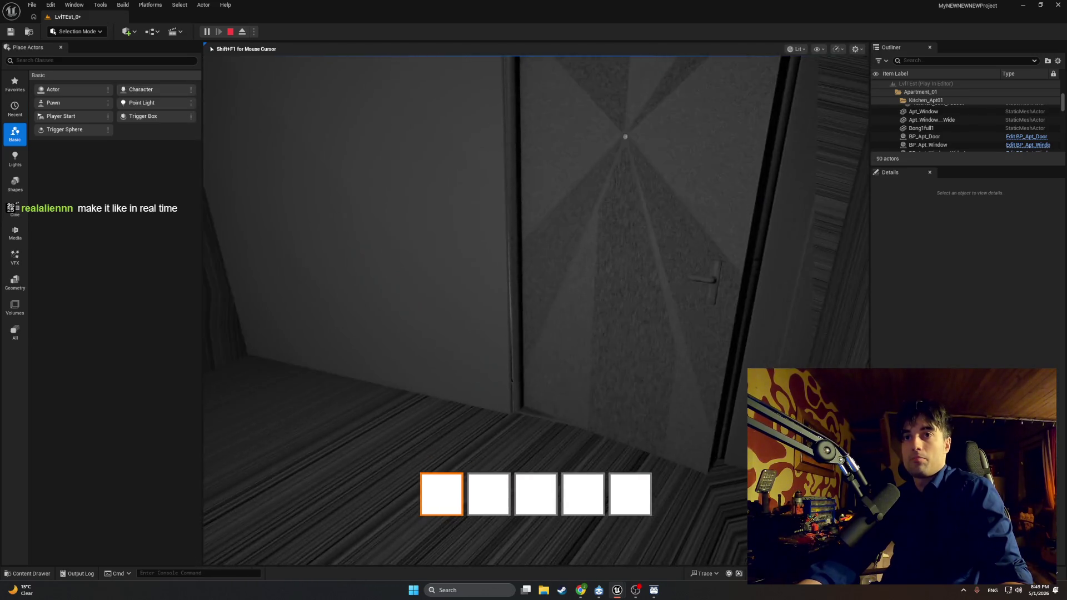
key("Escape")
Change Door Friction to 0.0, compile, and play-test the zero-friction door
key("ctrl+space")
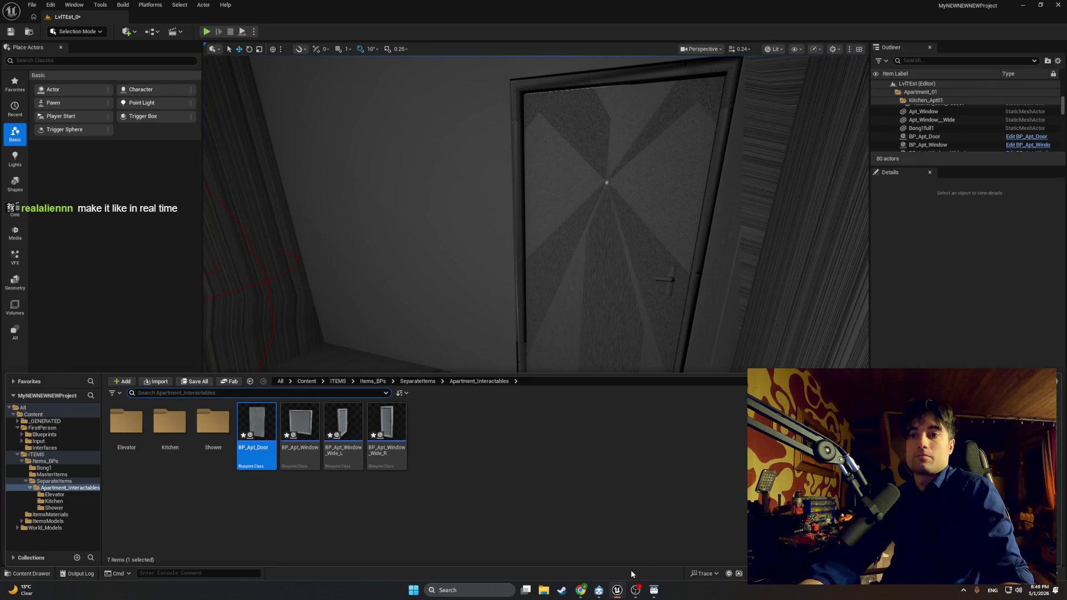
left_click(644, 563)
left_click(924, 265)
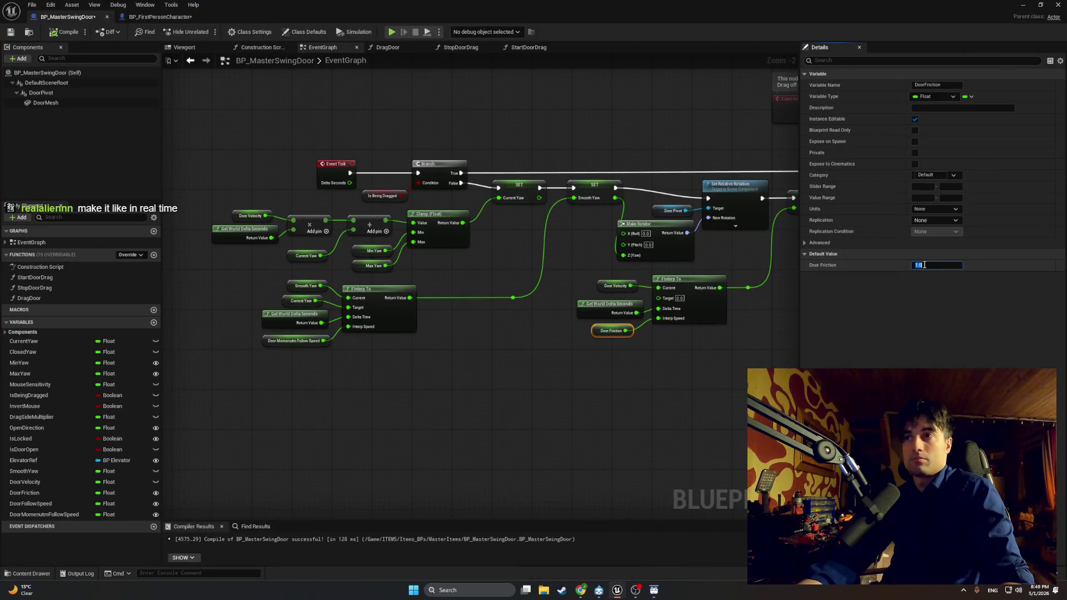
type("0")
key("Return")
key("F7")
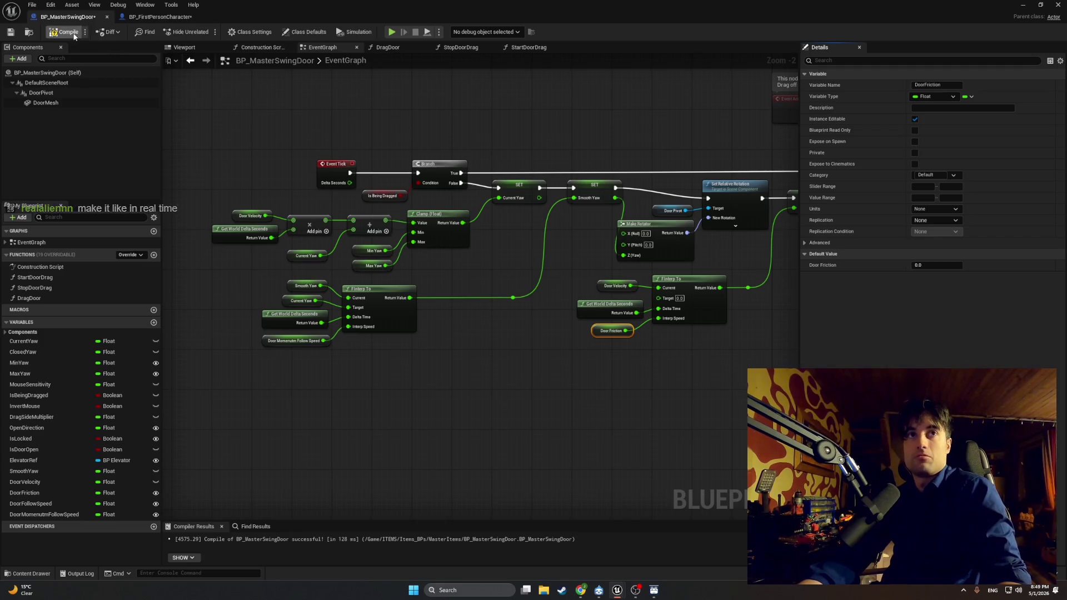
left_click(1021, 9)
left_click(209, 33)
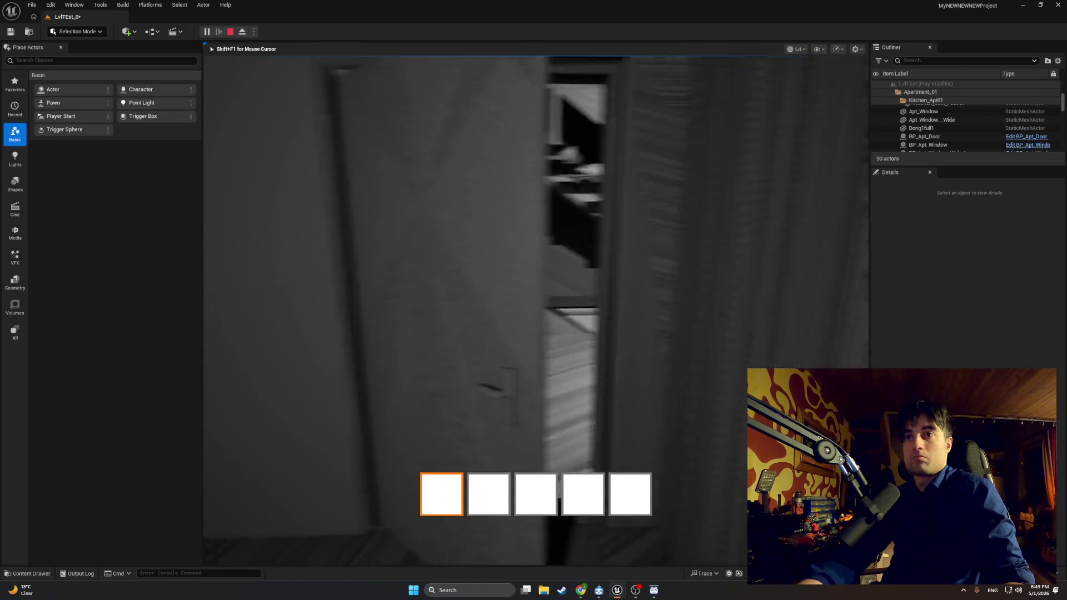
key("Escape")
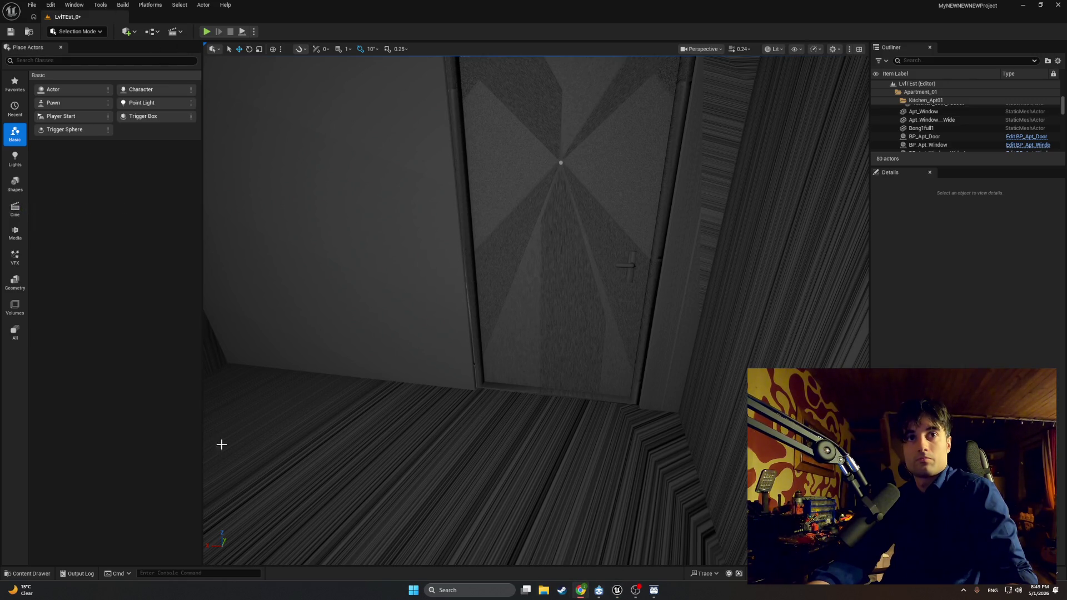
Confirm Door Friction at 1.0 and play-test walking through the open door into the kitchen
mouse_move(615, 589)
left_click(642, 550)
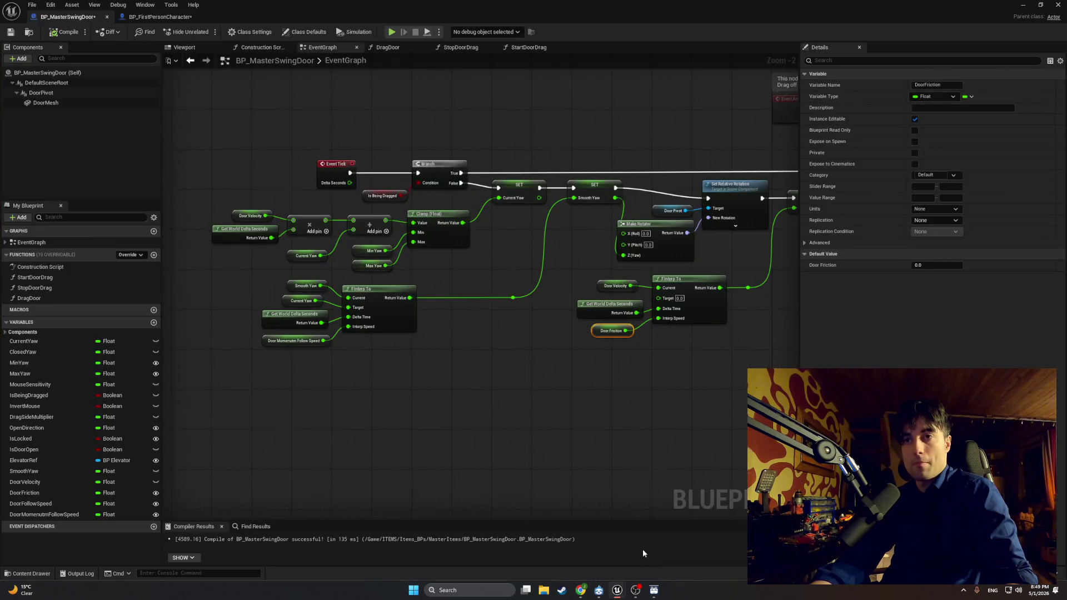
left_click(619, 444)
left_click(594, 331)
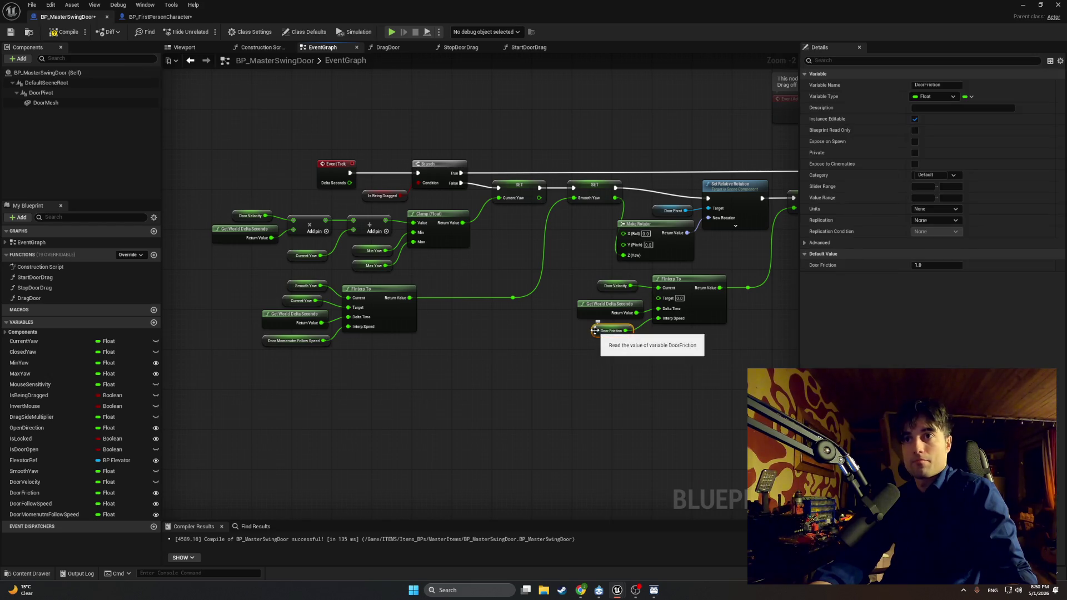
left_click(1037, 5)
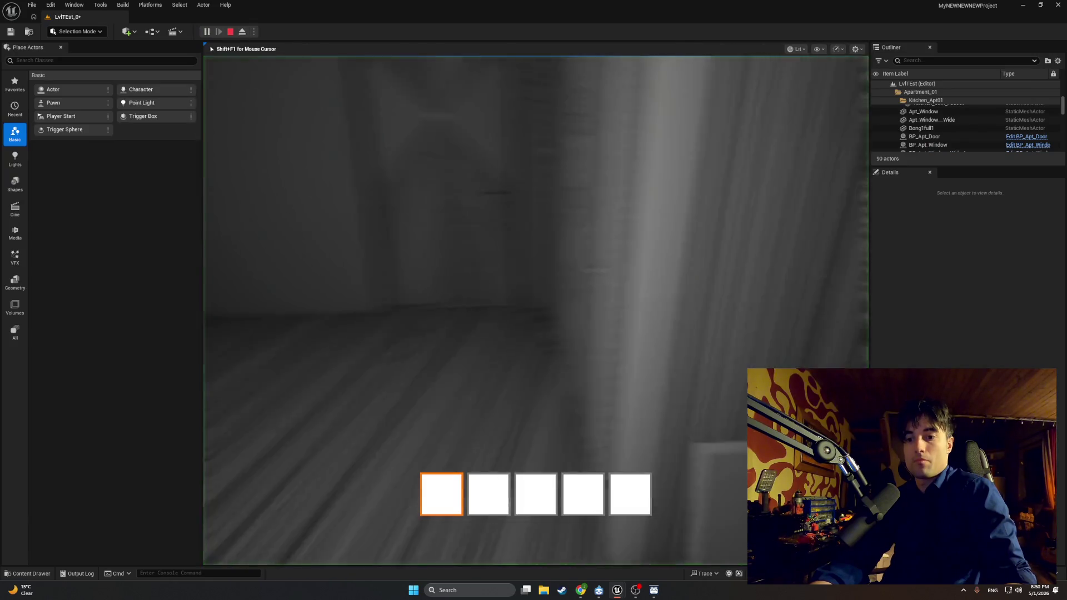
key("e")
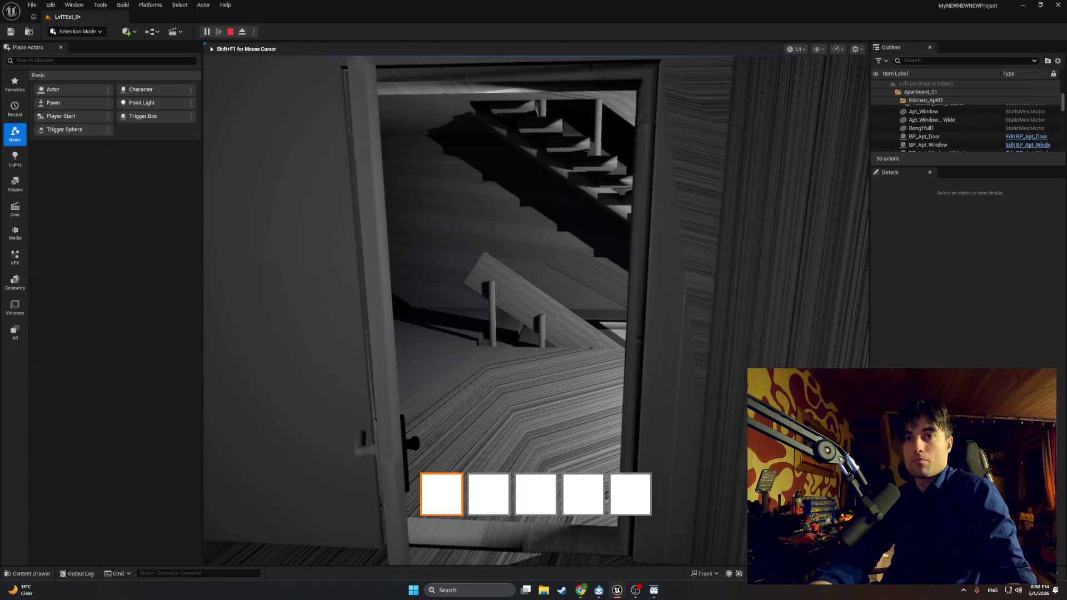
key("w")
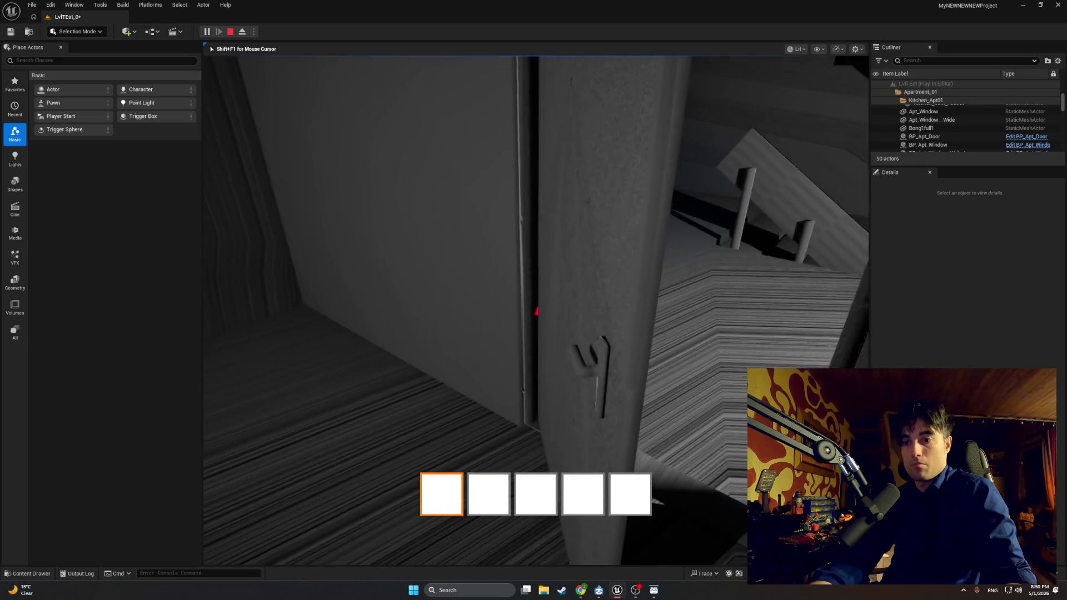
key("w")
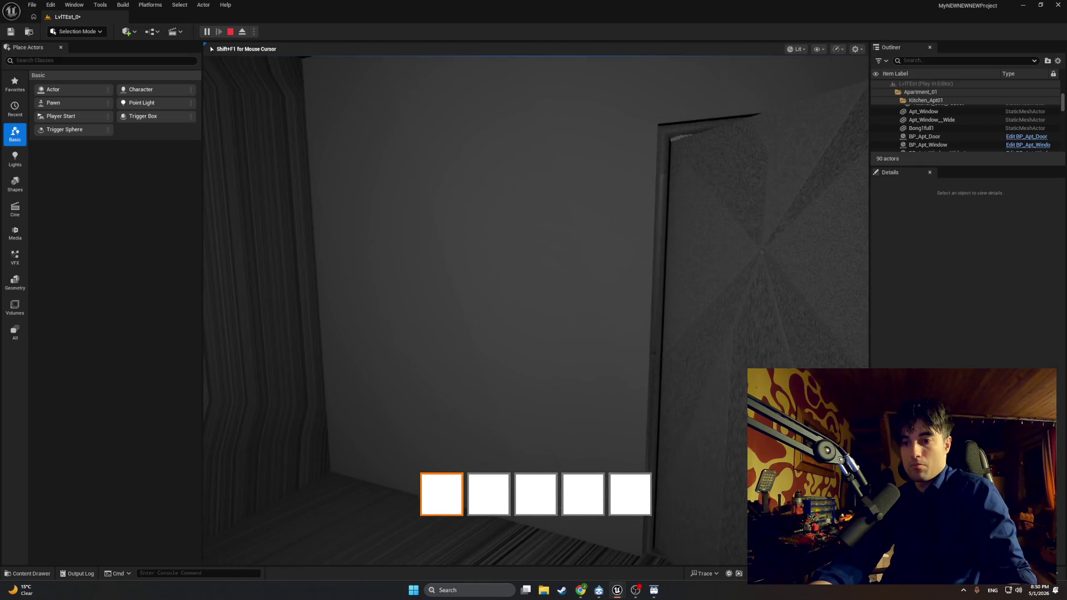
key("w")
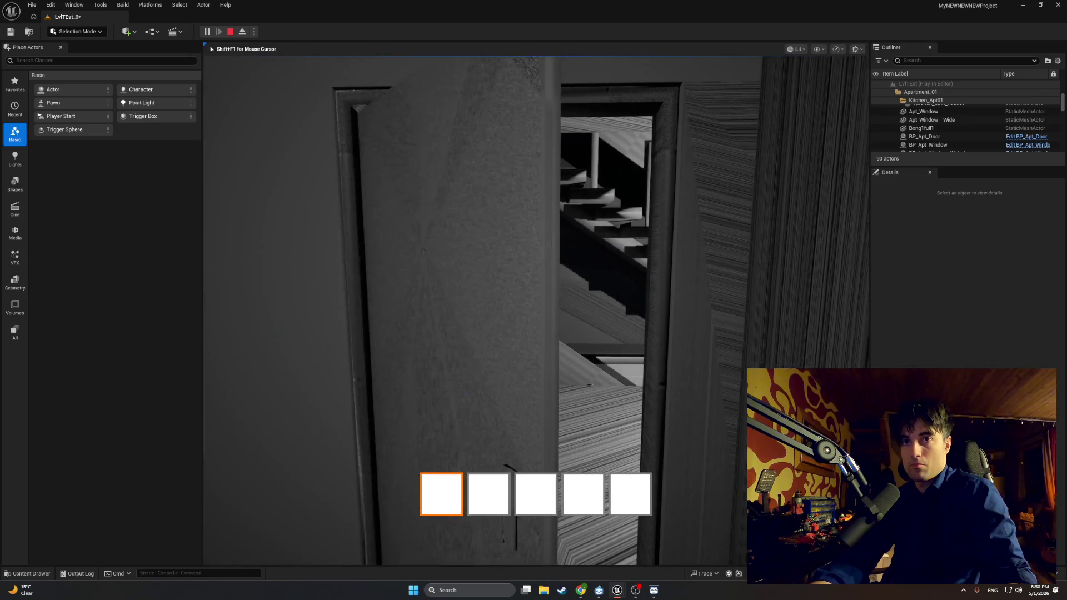
key("w")
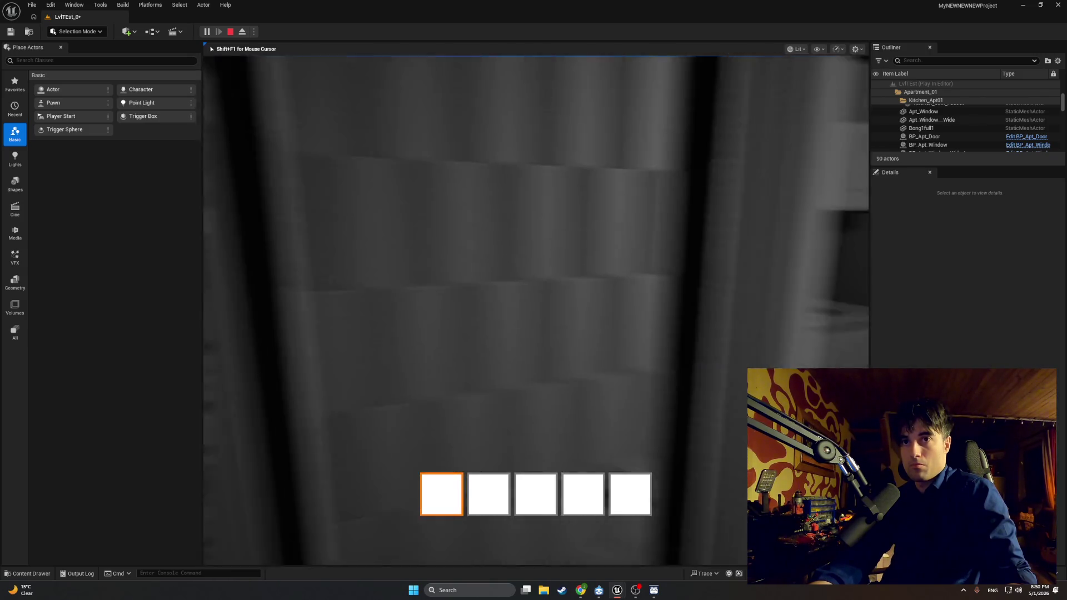
key("w")
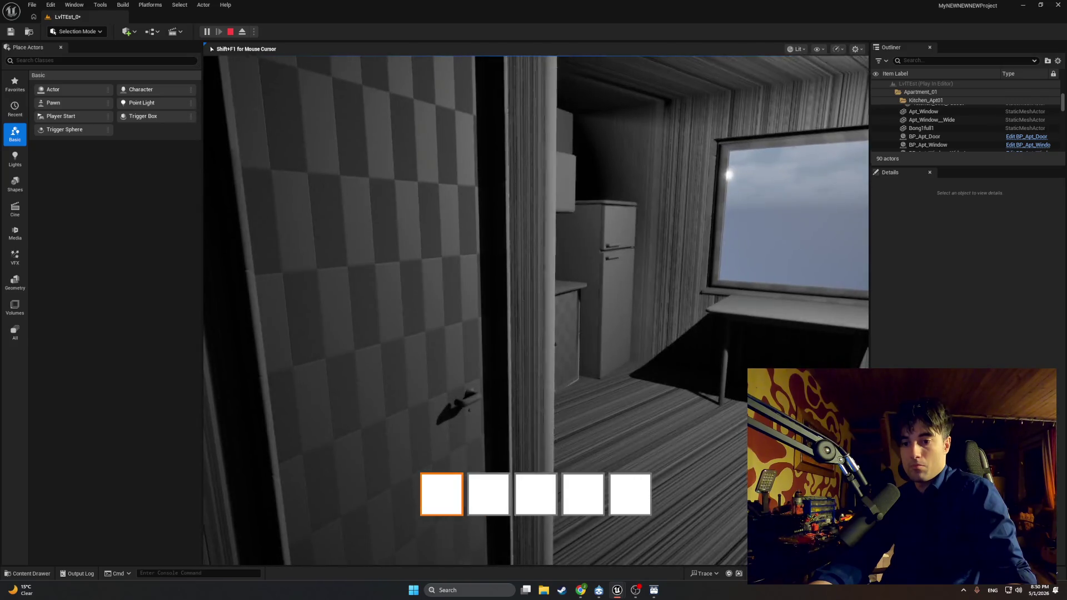
key("w")
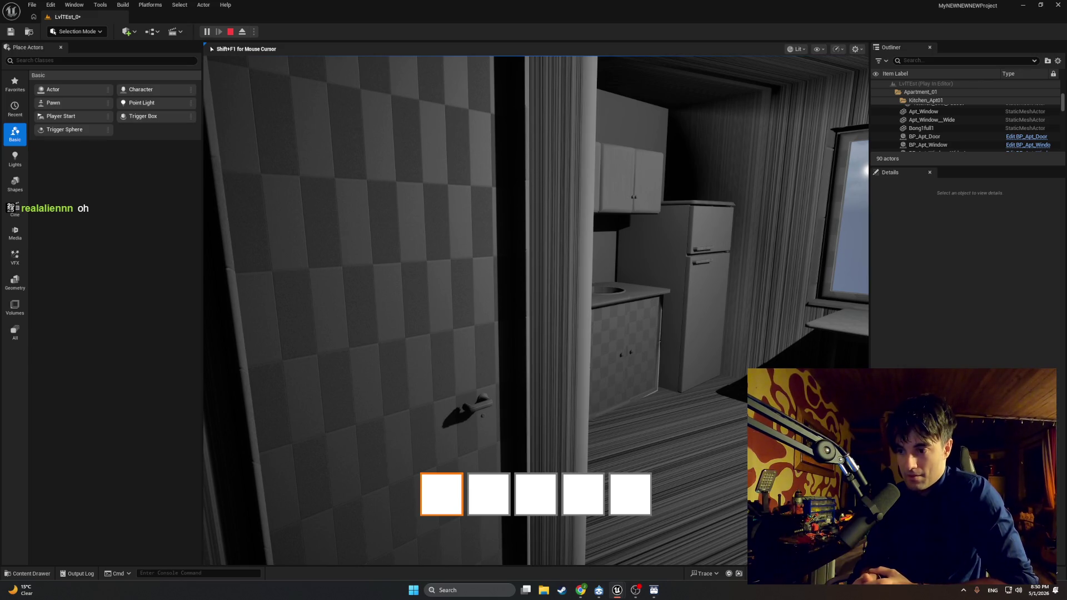
key("Escape")
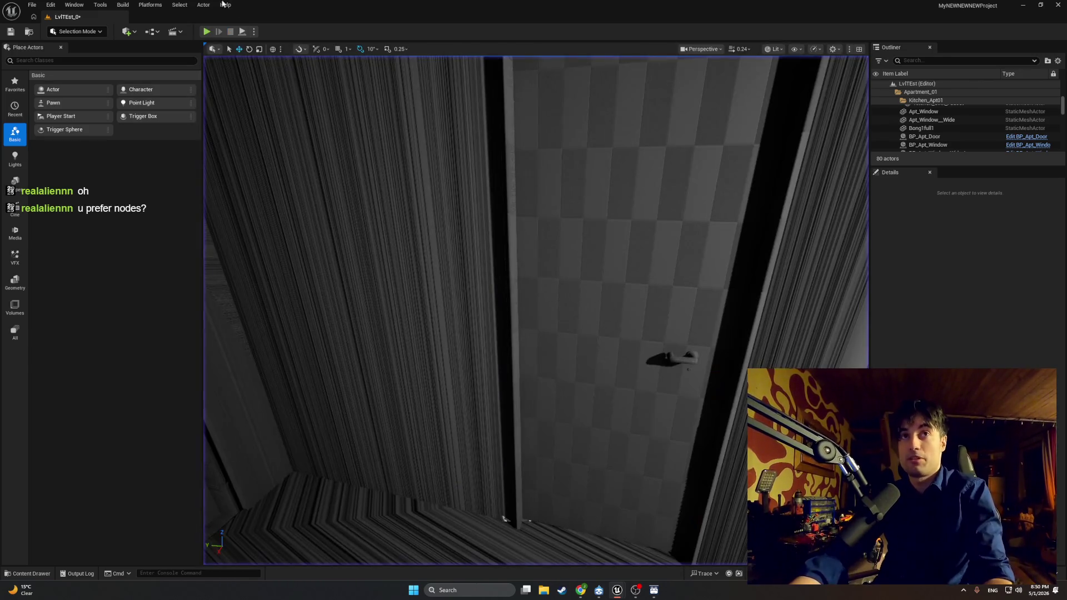
Play-test again, swinging the door repeatedly to check its momentum
left_click(207, 32)
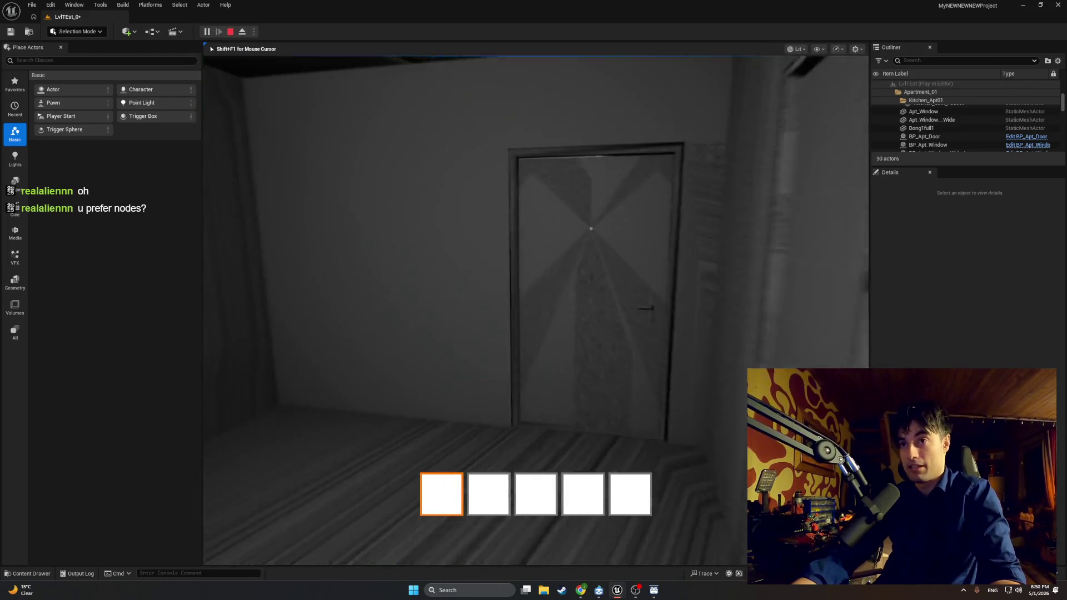
key("e")
key("w")
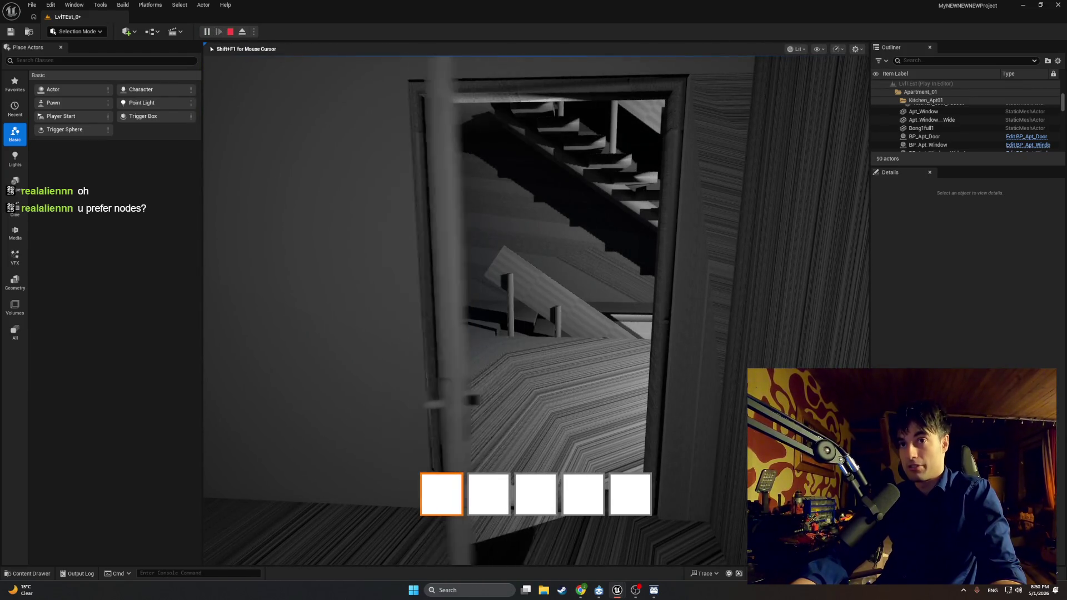
key("e")
key("e")
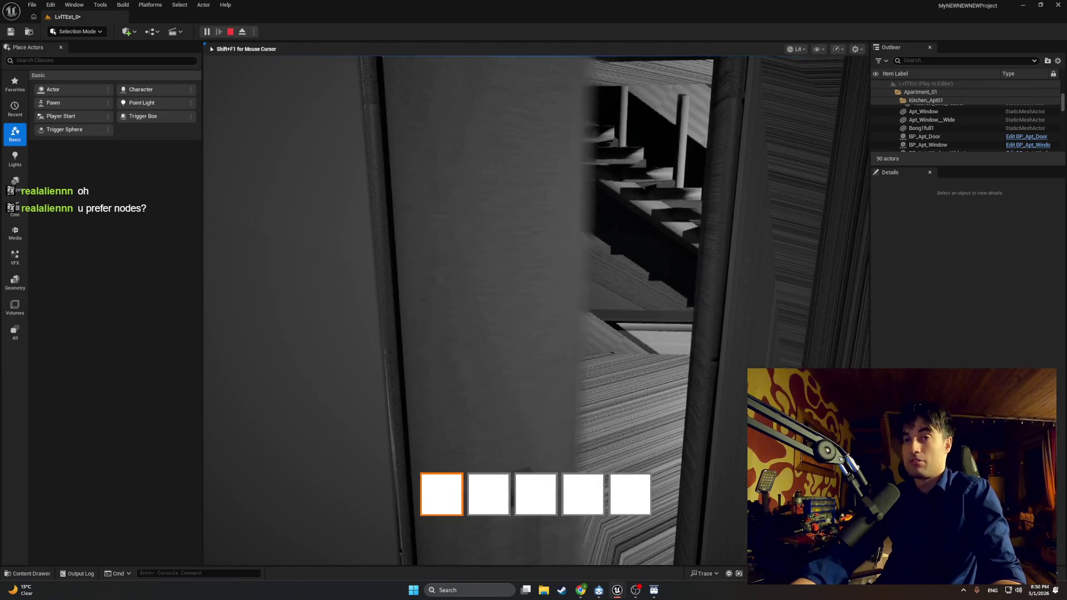
key("e")
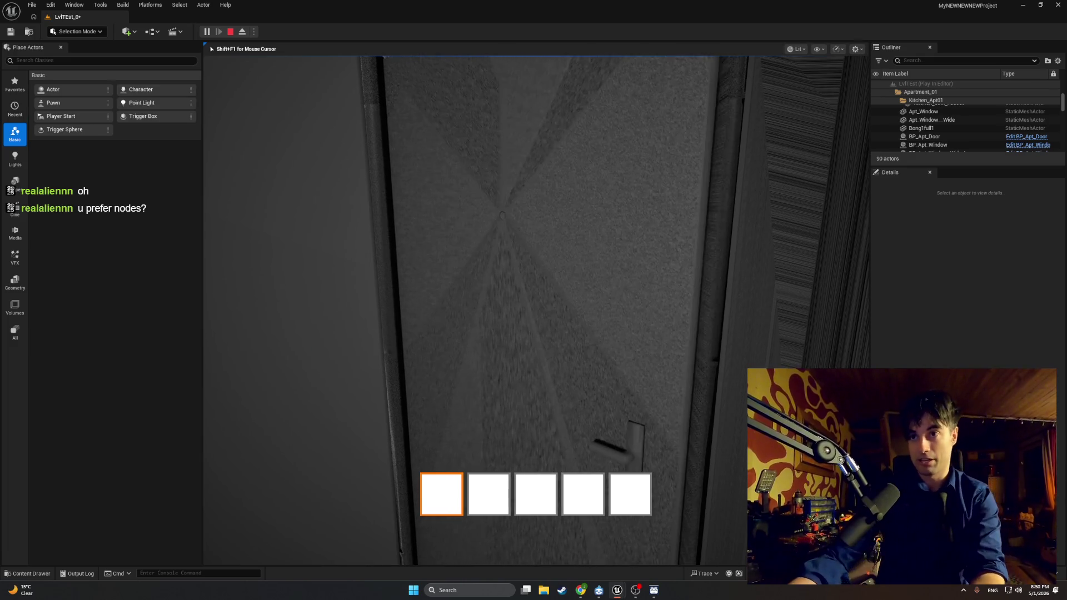
key("w")
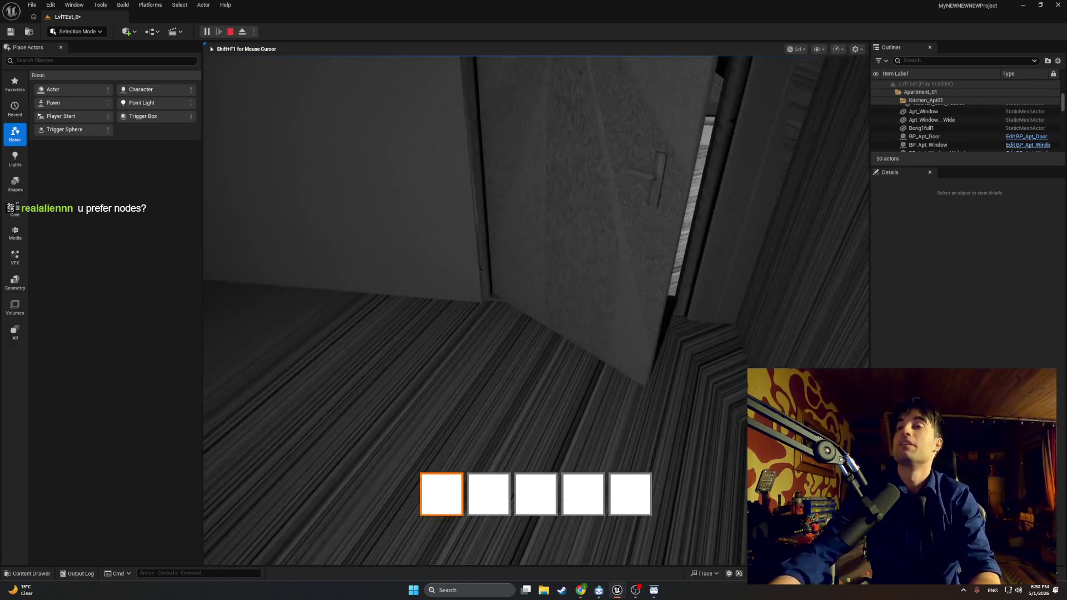
key("Escape")
mouse_move(617, 590)
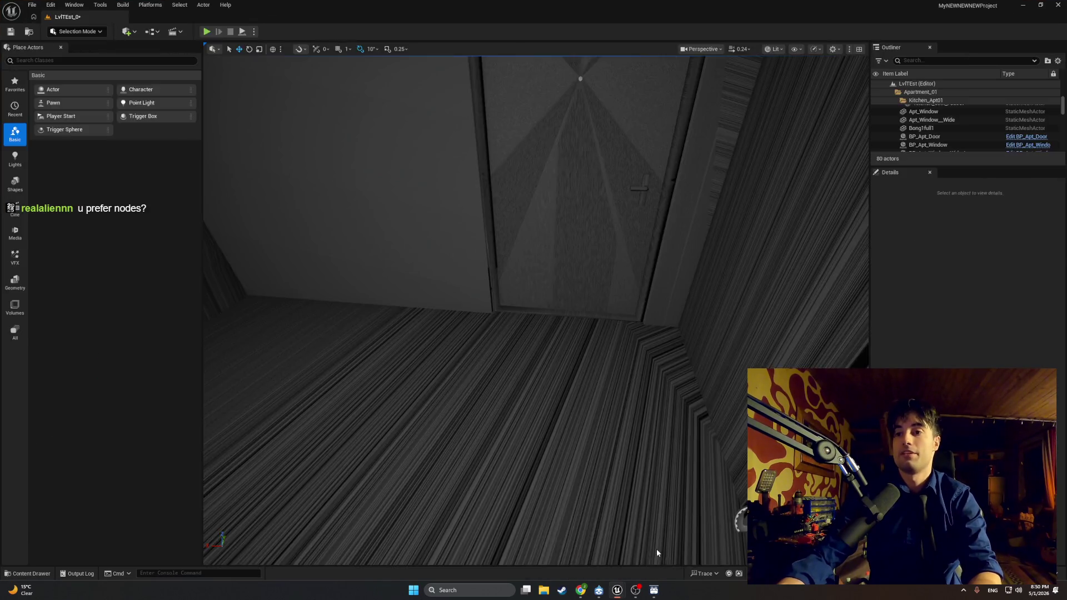
left_click(661, 548)
In StopDoorDrag, delete the Smooth Yaw and Current Yaw nodes and shift the Is Being Dragged setter
left_click(389, 48)
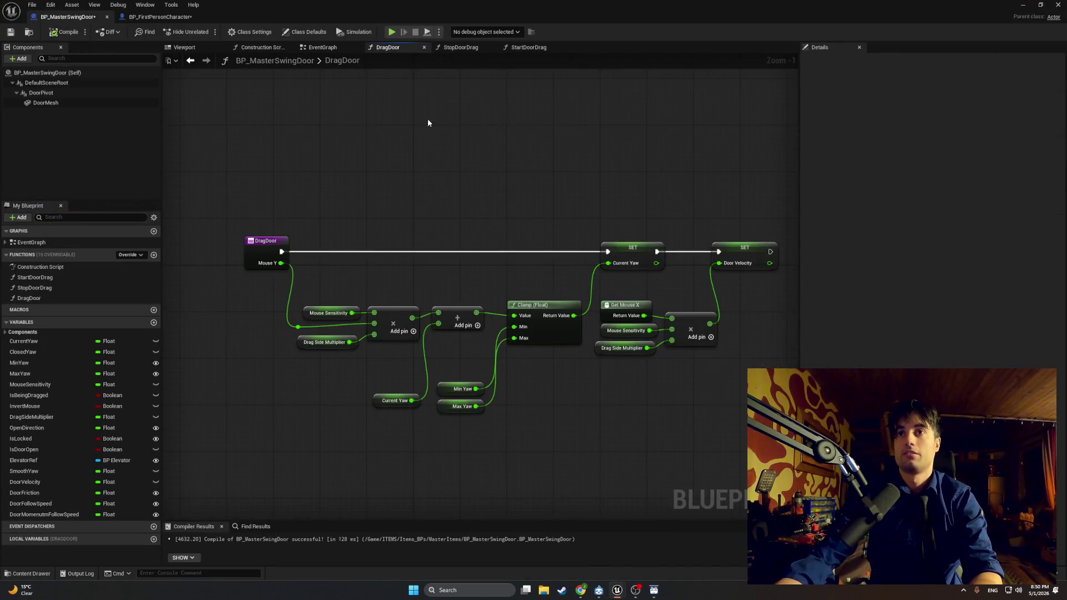
left_click(450, 48)
key("Delete")
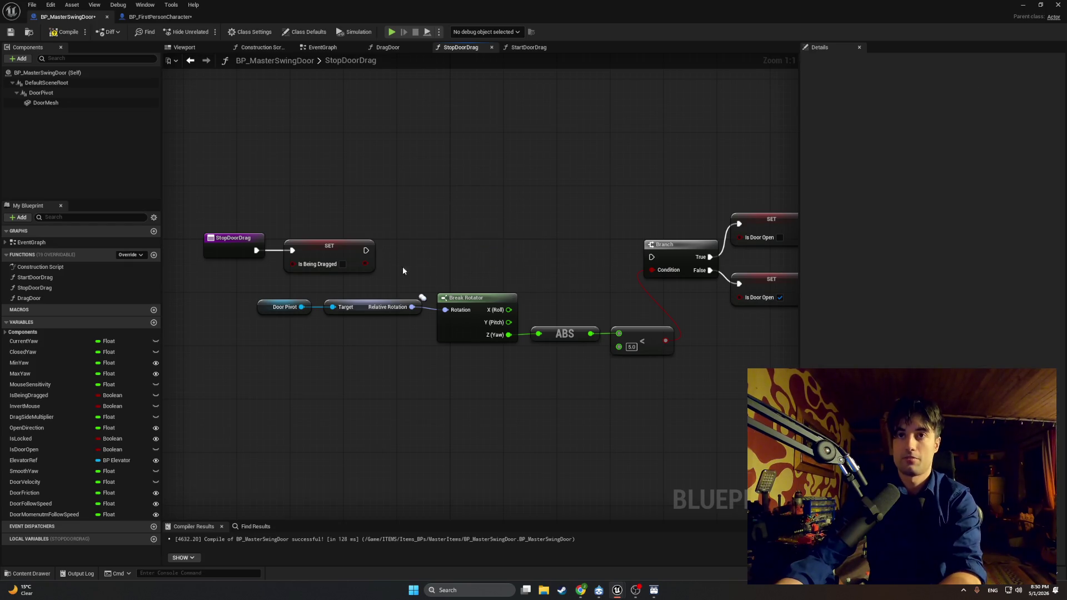
left_click_drag(374, 249, 651, 257)
Compile BP_MasterSwingDoor and play-test pushing the door open
left_click(56, 30)
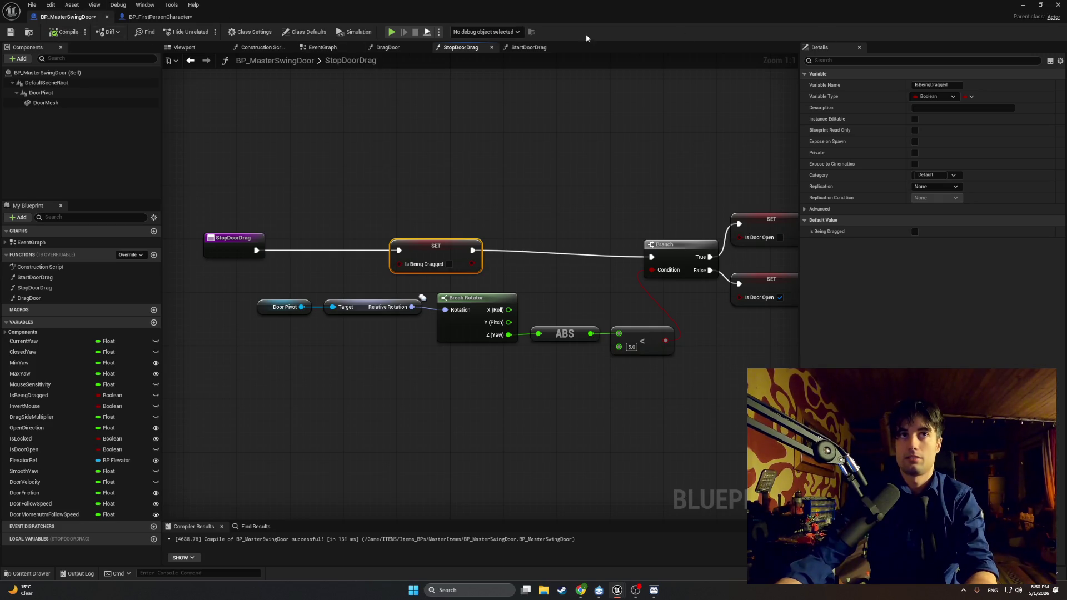
key("alt+Tab")
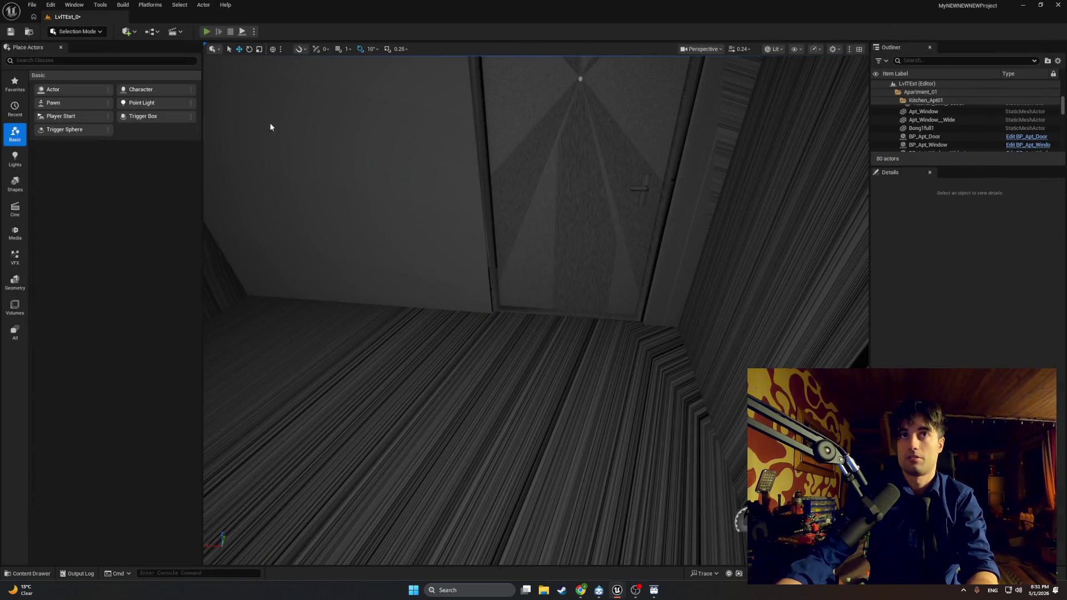
key("alt+p")
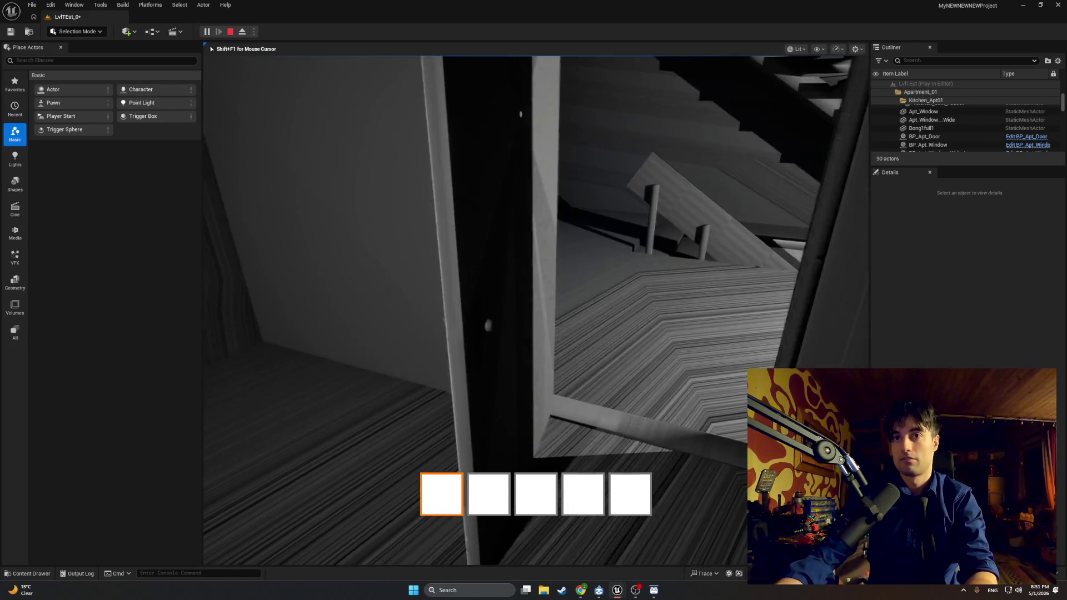
key("Escape")
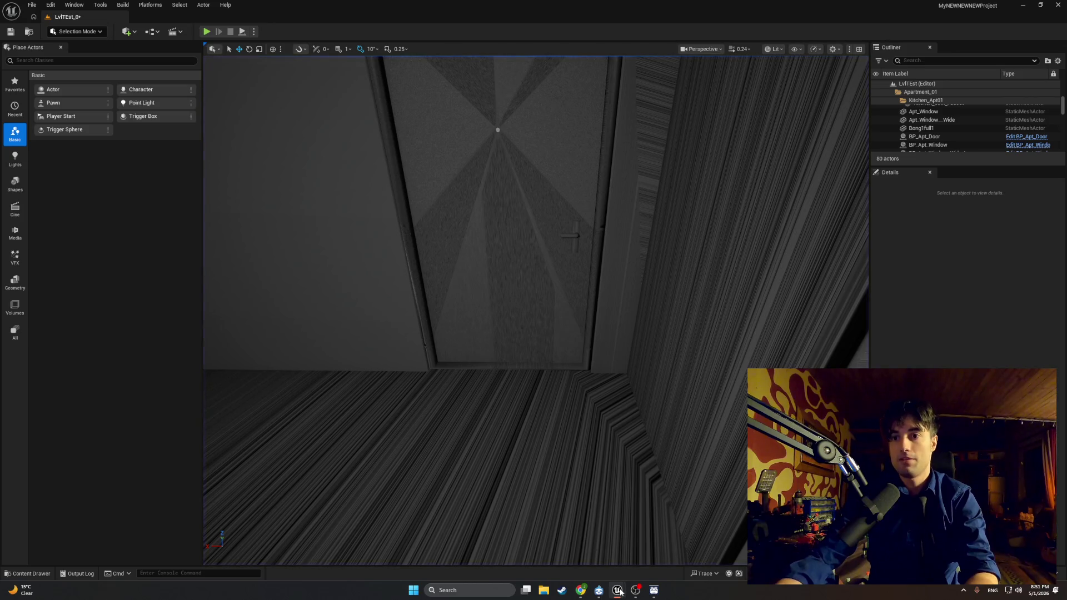
mouse_move(620, 592)
left_click(633, 558)
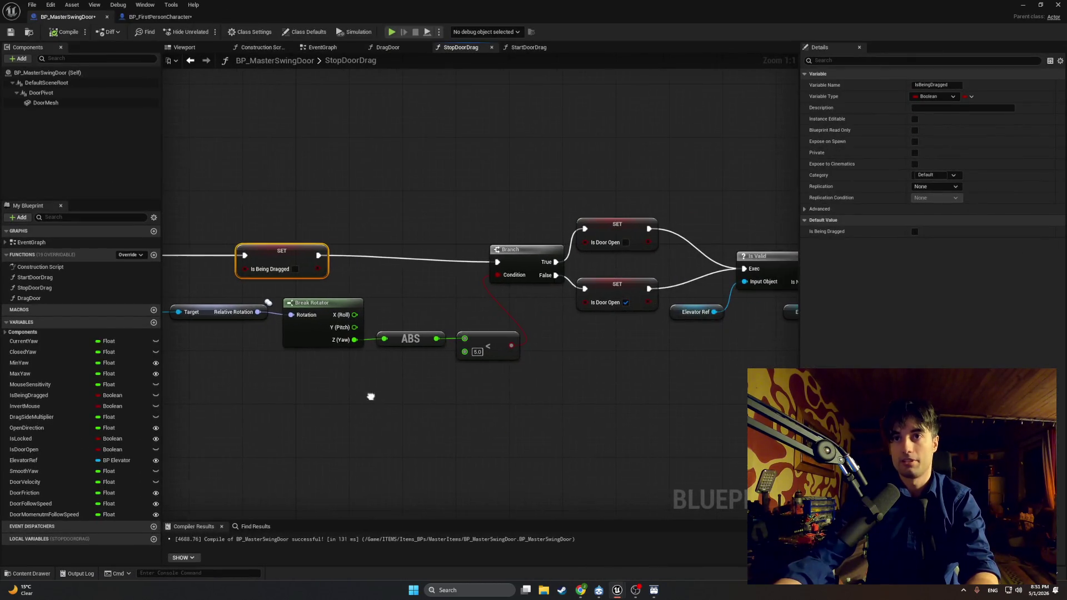
Bring Event Tick and the Clamp nodes into view and inspect Door Momentum Follow Speed
left_click(323, 47)
scroll(483, 286, "up", 3)
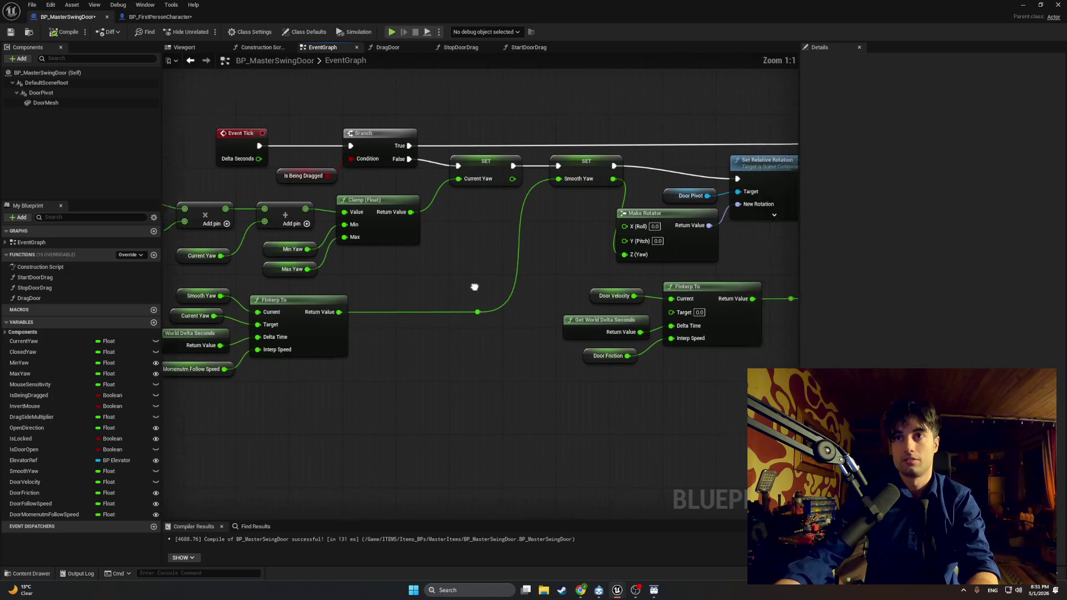
left_click_drag(286, 311, 370, 320)
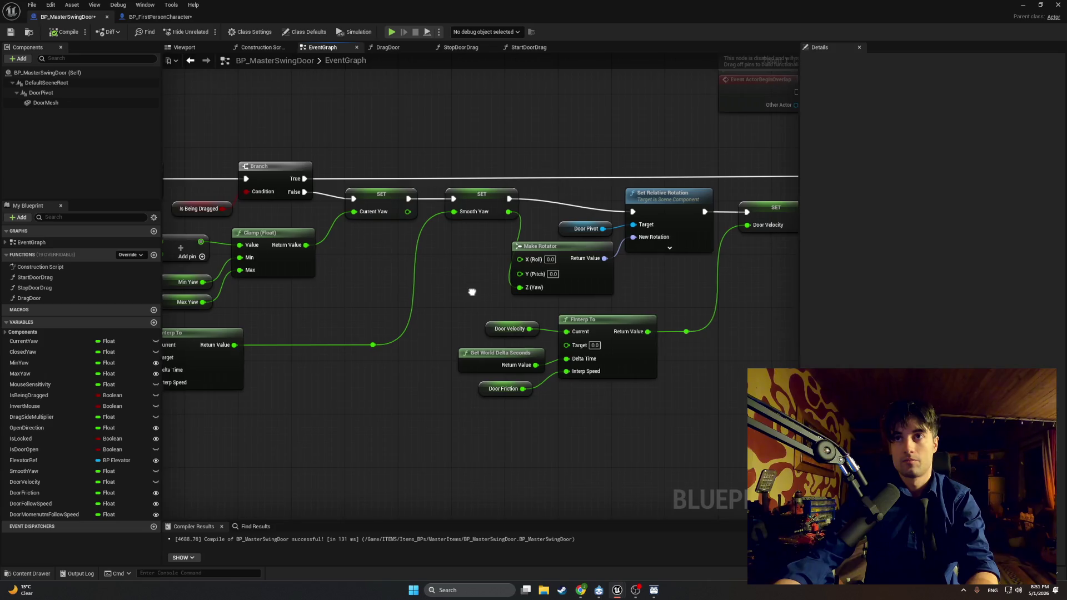
left_click_drag(472, 293, 421, 293)
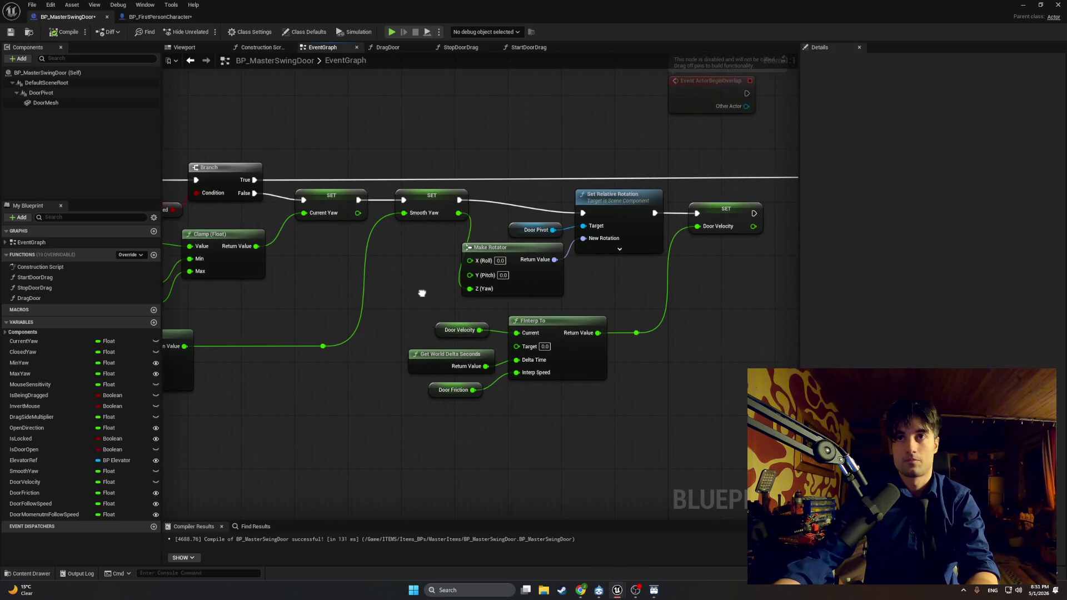
left_click_drag(424, 291, 689, 267)
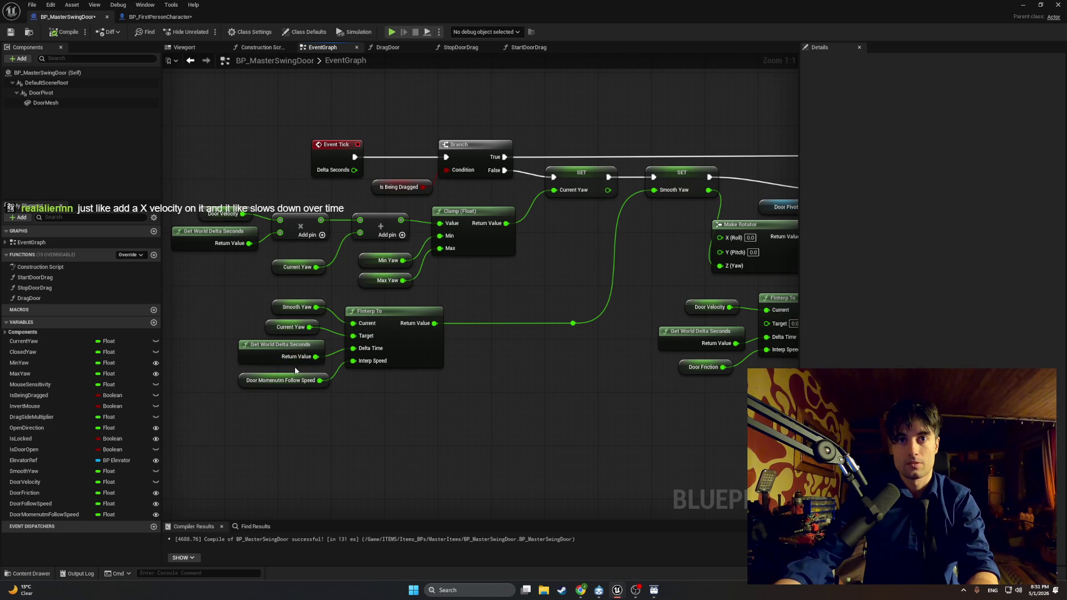
left_click(244, 381)
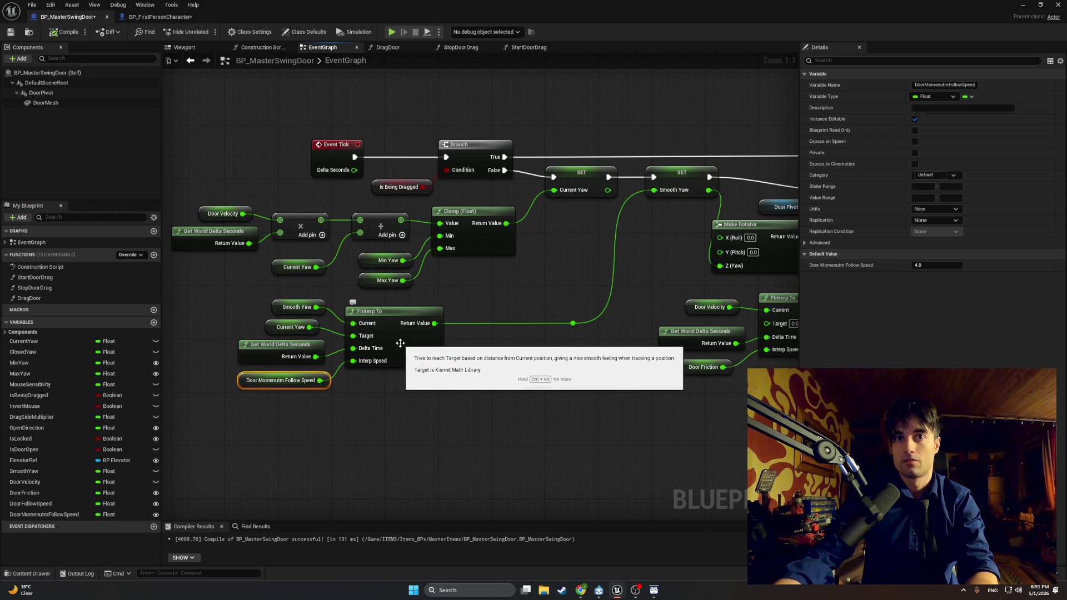
Look over the Set Relative Rotation and FInterp nodes, select Door Friction, and find the velocity multiply
left_click_drag(482, 301, 445, 311)
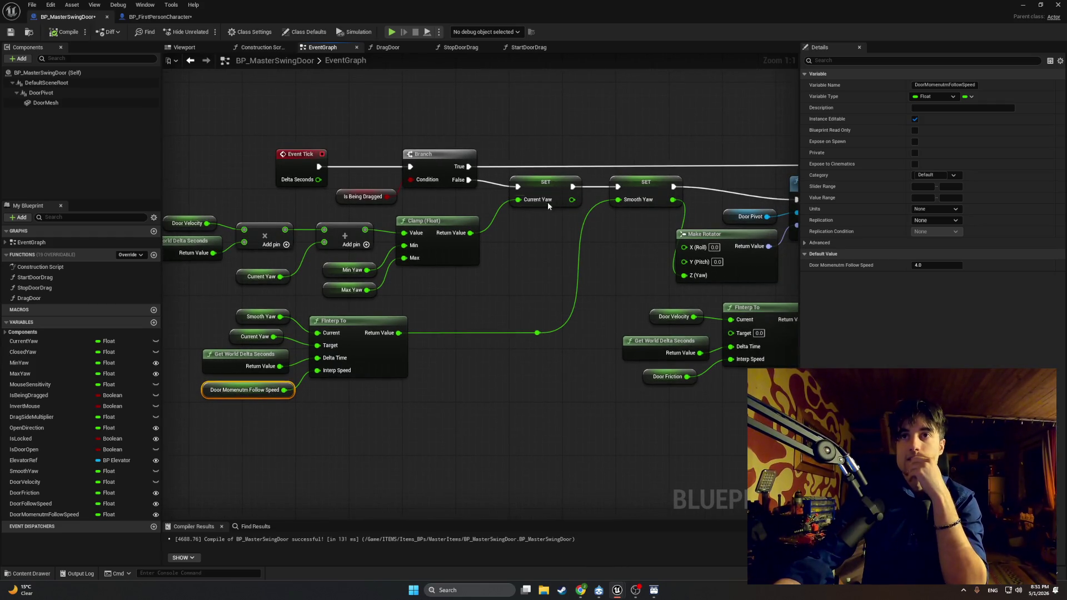
left_click_drag(290, 218, 334, 224)
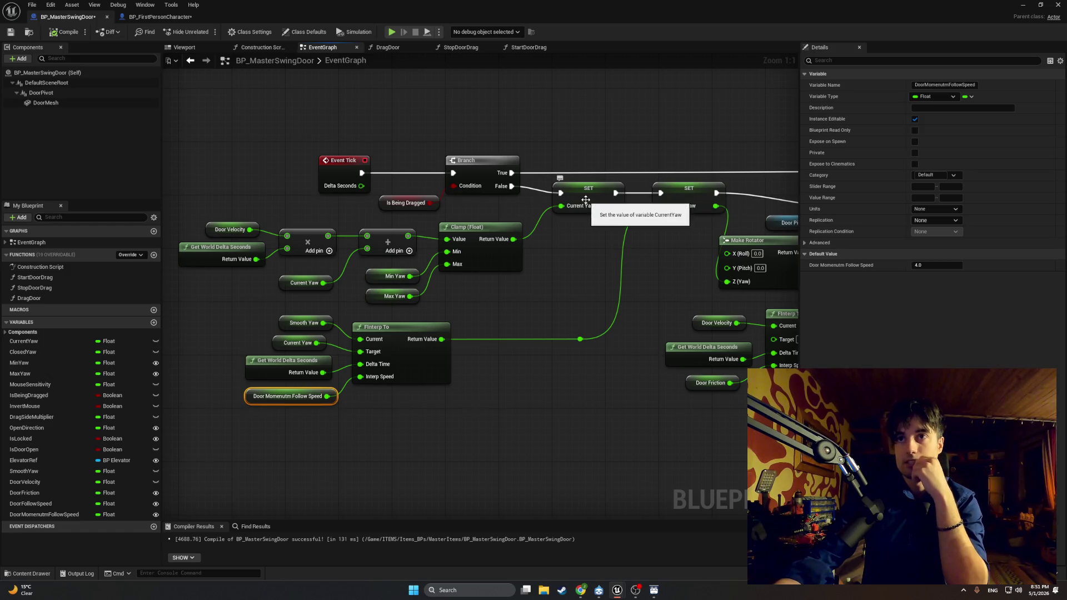
mouse_move(539, 238)
left_mouse_down()
mouse_move(565, 236)
mouse_move(354, 237)
mouse_move(505, 233)
mouse_move(518, 249)
left_mouse_up()
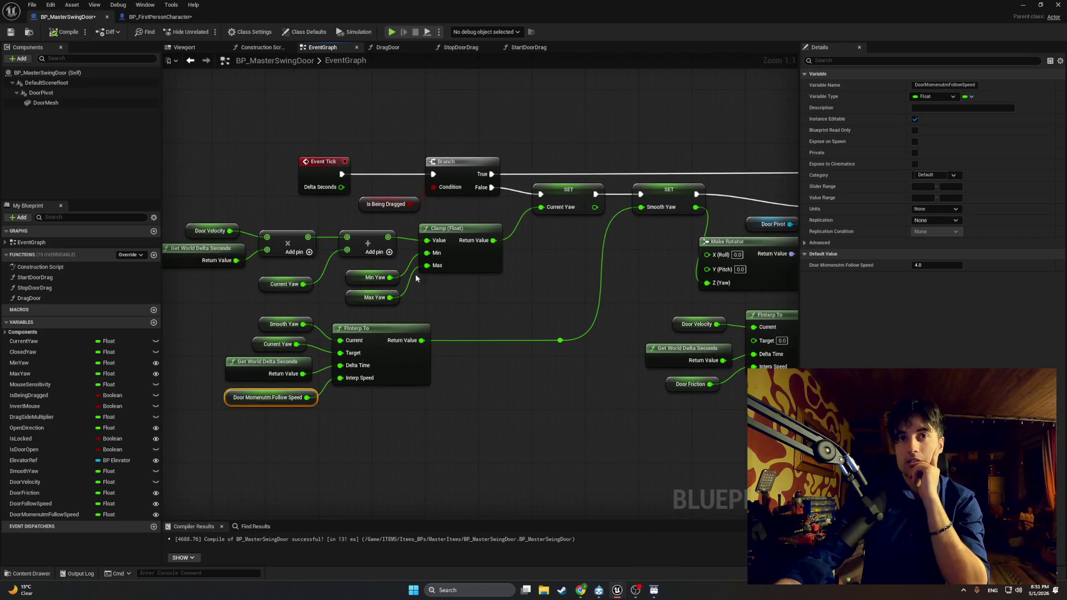
left_click_drag(284, 267, 358, 266)
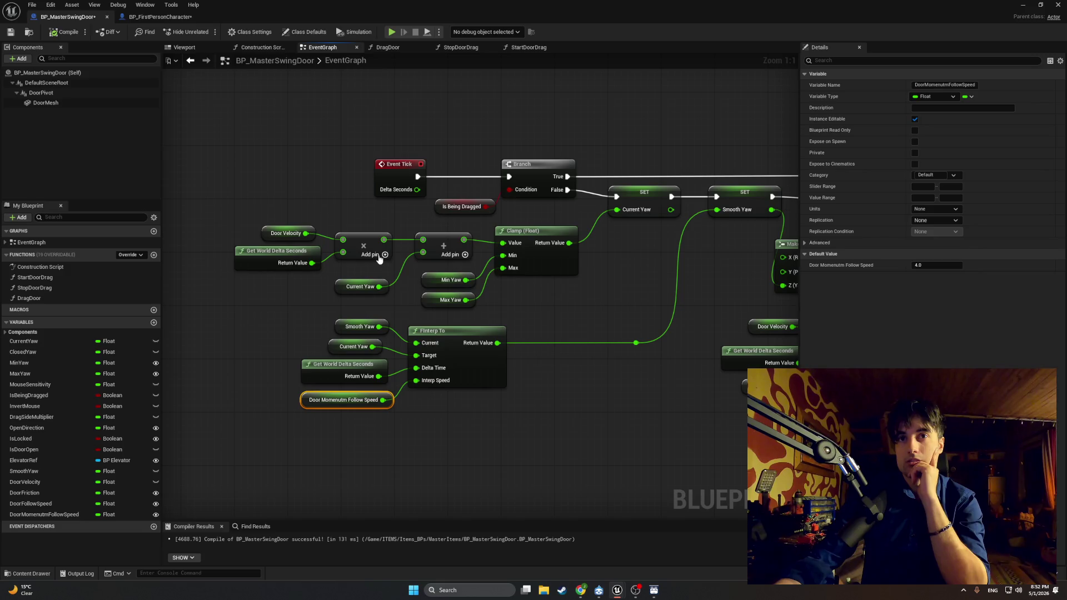
left_click_drag(609, 333, 472, 313)
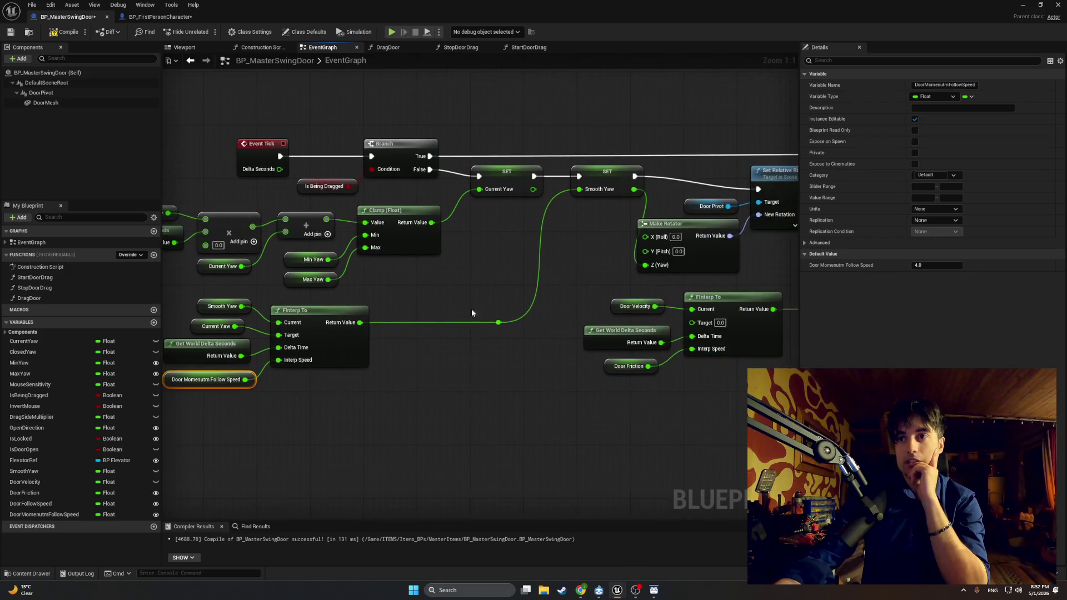
left_click(629, 366)
left_click_drag(334, 352, 512, 360)
Wire a pasted Door Friction getter into the multiply's third input, set it to 10, compile and play-test
key("ctrl+v")
left_click_drag(353, 273, 384, 251)
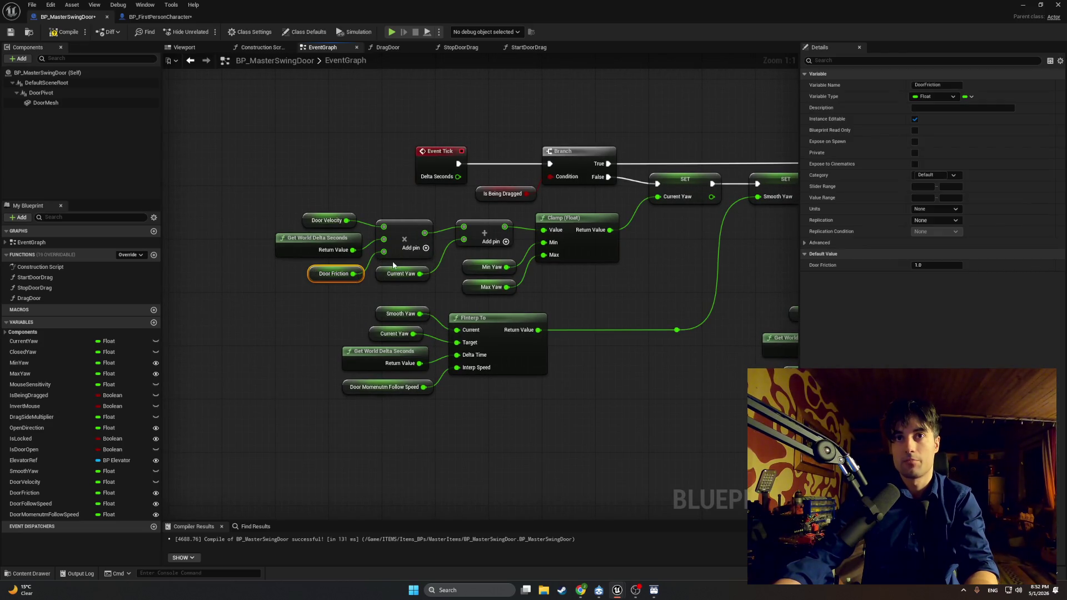
left_click(937, 266)
type("10")
key("Return")
left_click(65, 32)
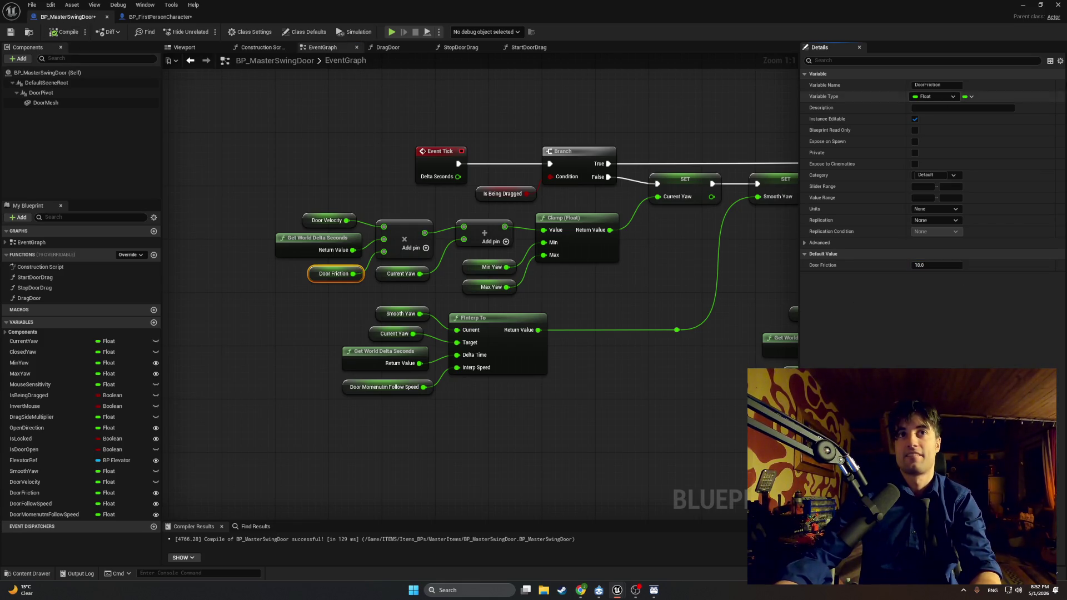
left_click(1023, 8)
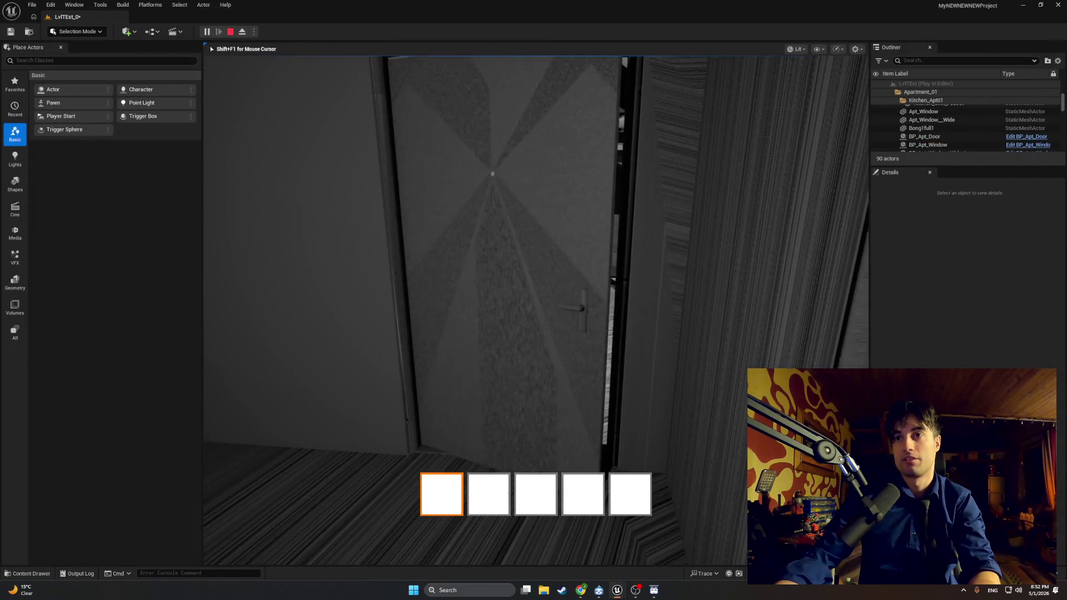
key("e")
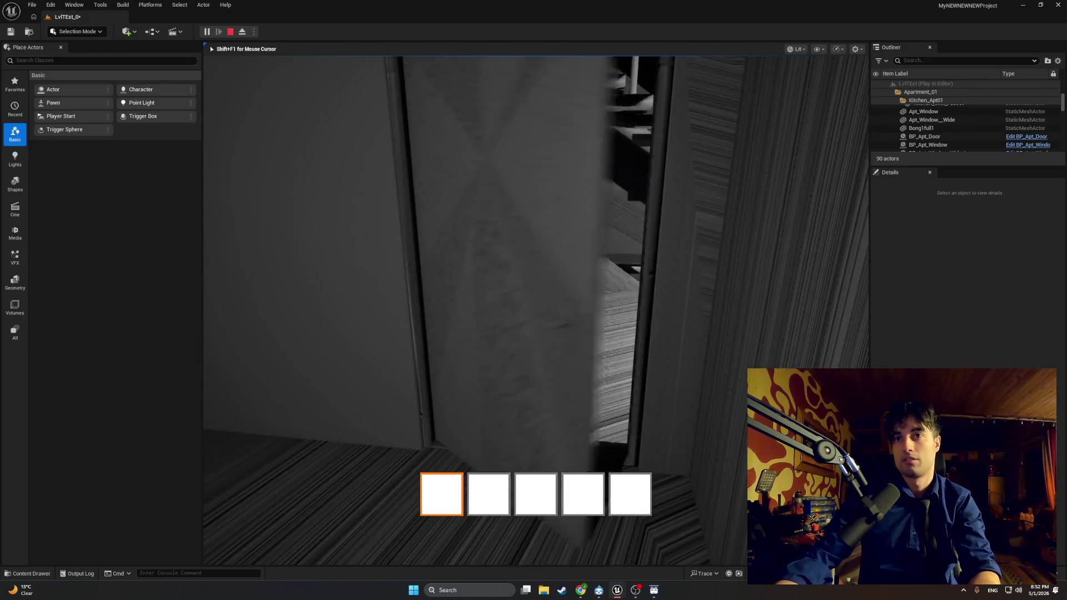
key("e")
key("Escape")
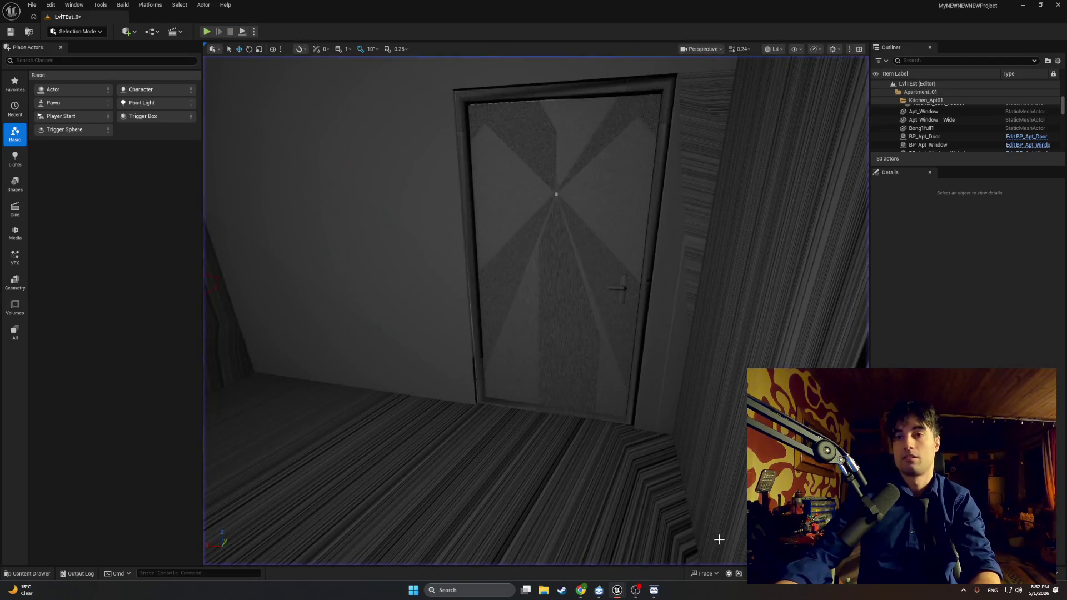
Raise Door Friction's default to 1000000, recompile, and play-test walking through the doorway
mouse_move(618, 592)
left_click(651, 557)
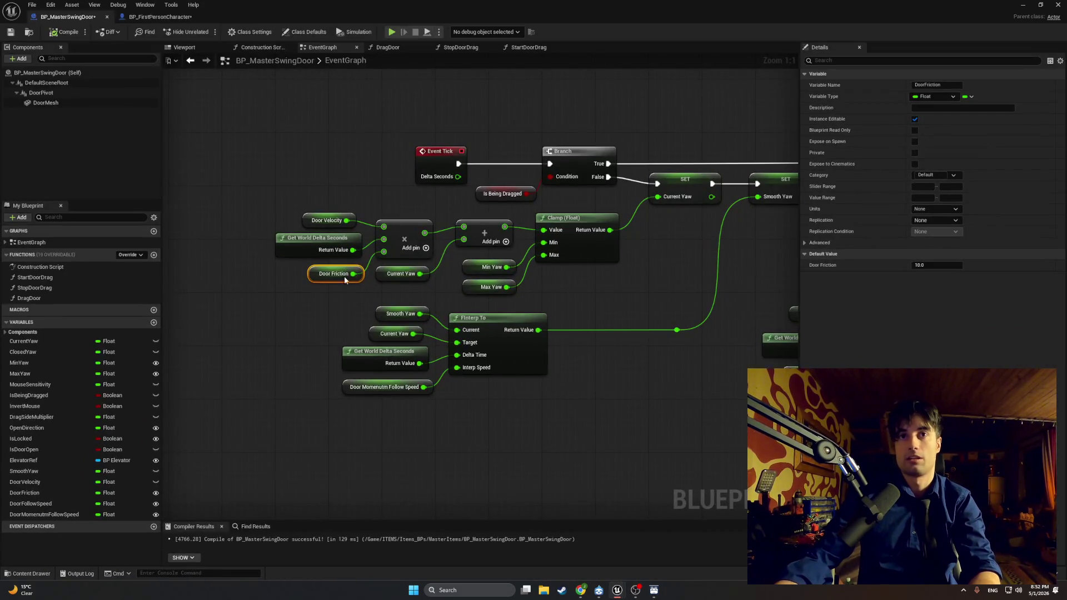
left_click(926, 265)
type("1000000")
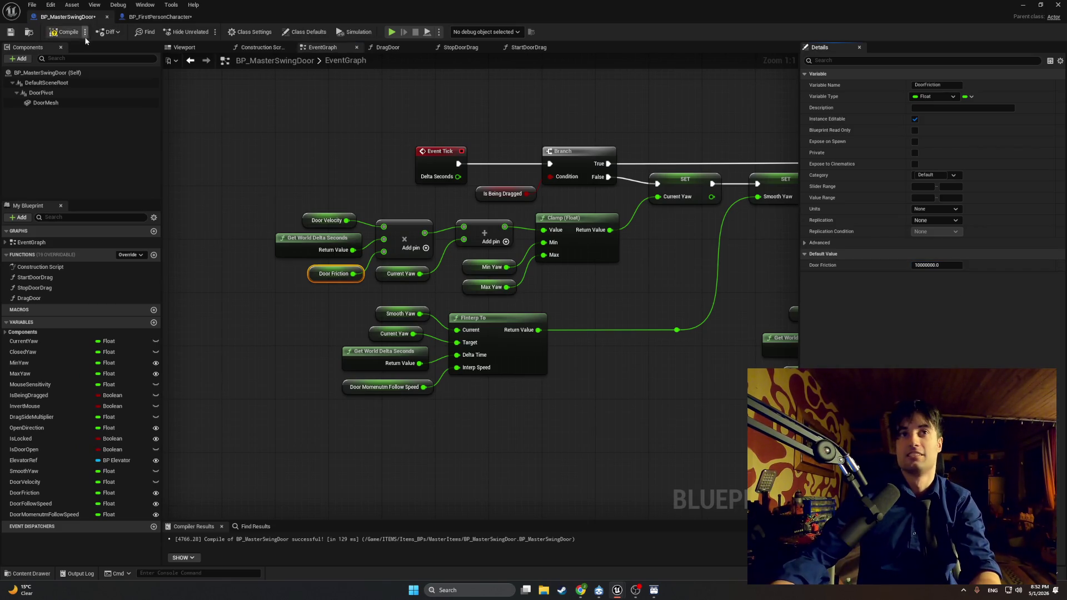
left_click(71, 32)
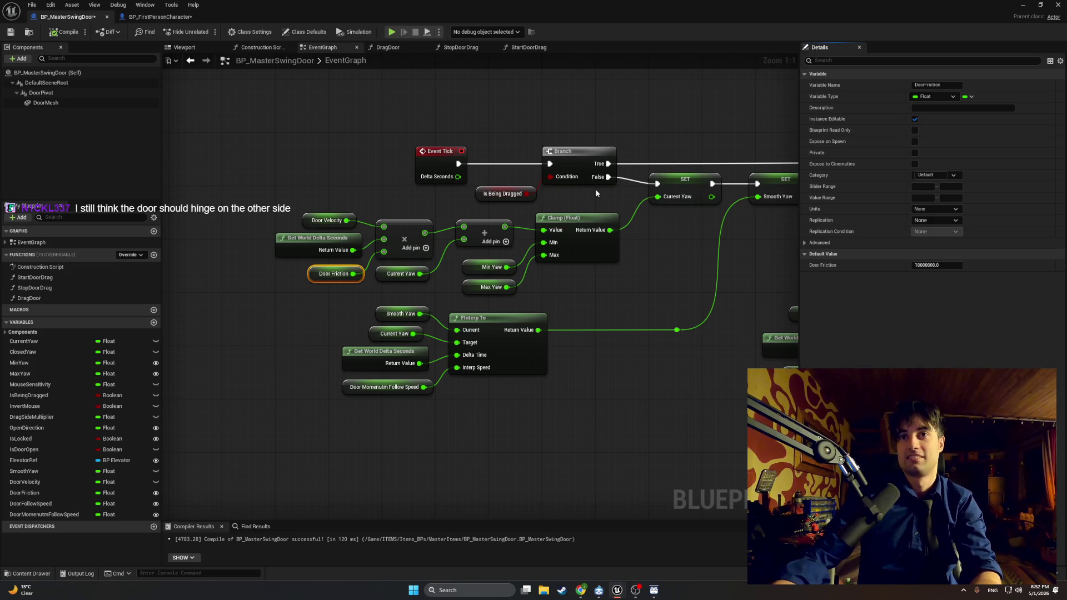
left_click(1024, 8)
left_click(206, 31)
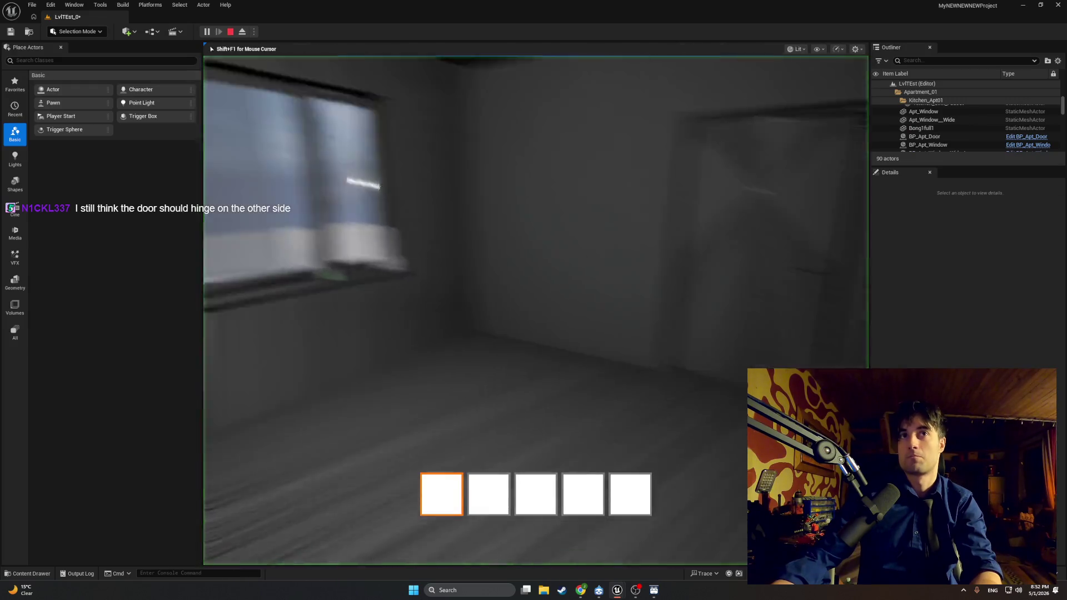
key("w")
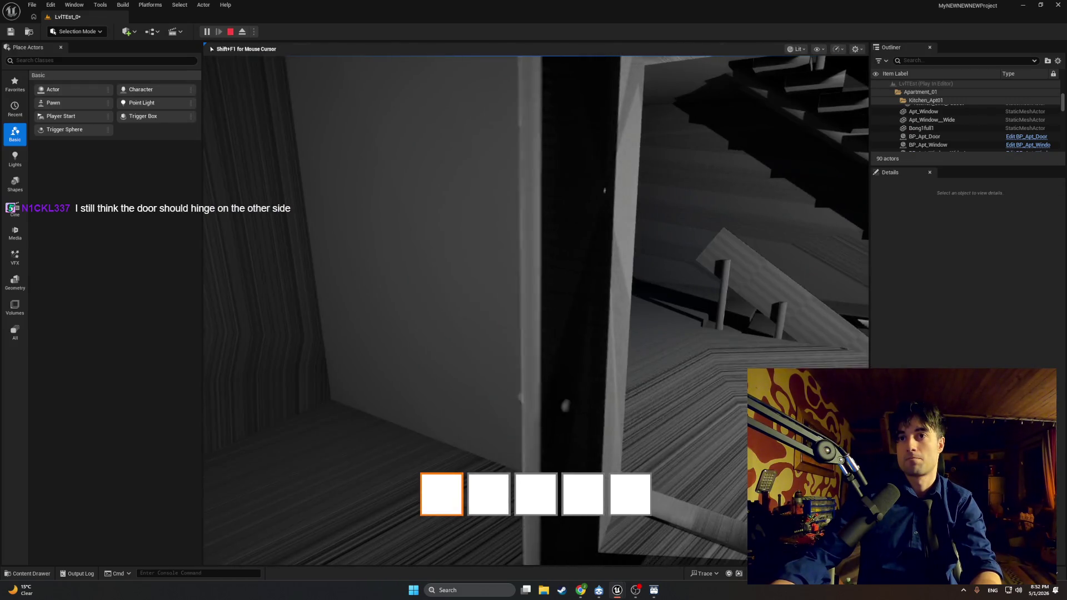
key("w")
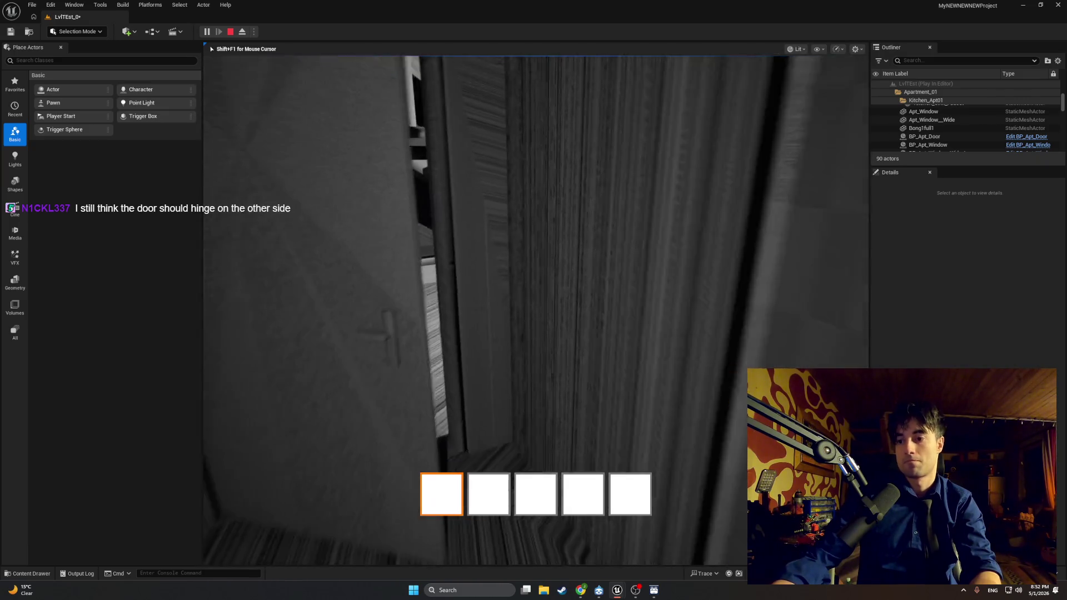
key("Escape")
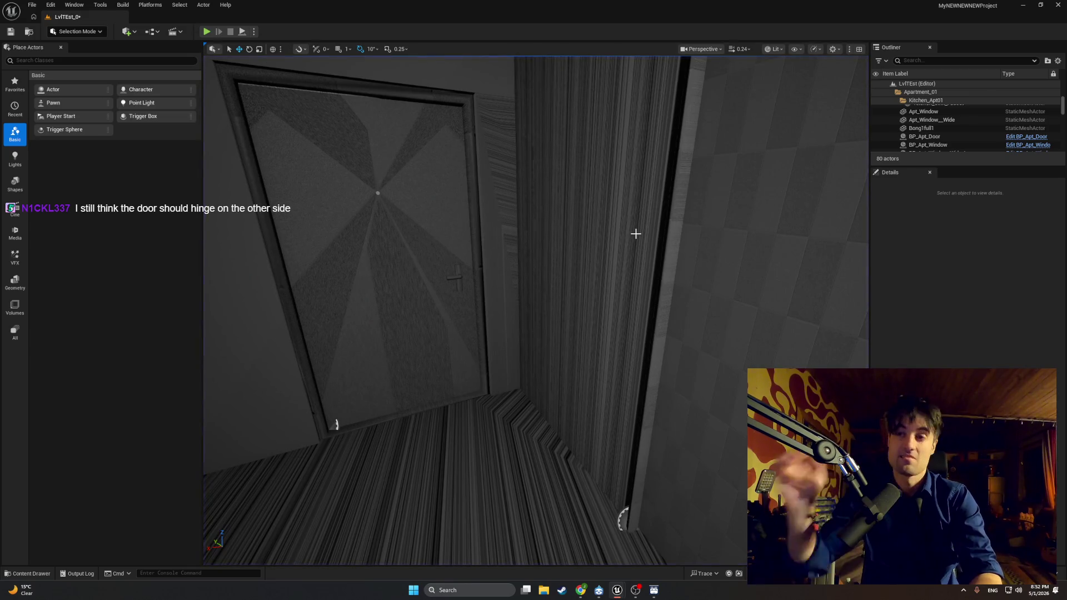
Delete the Door Friction getter from the velocity multiply
mouse_move(617, 589)
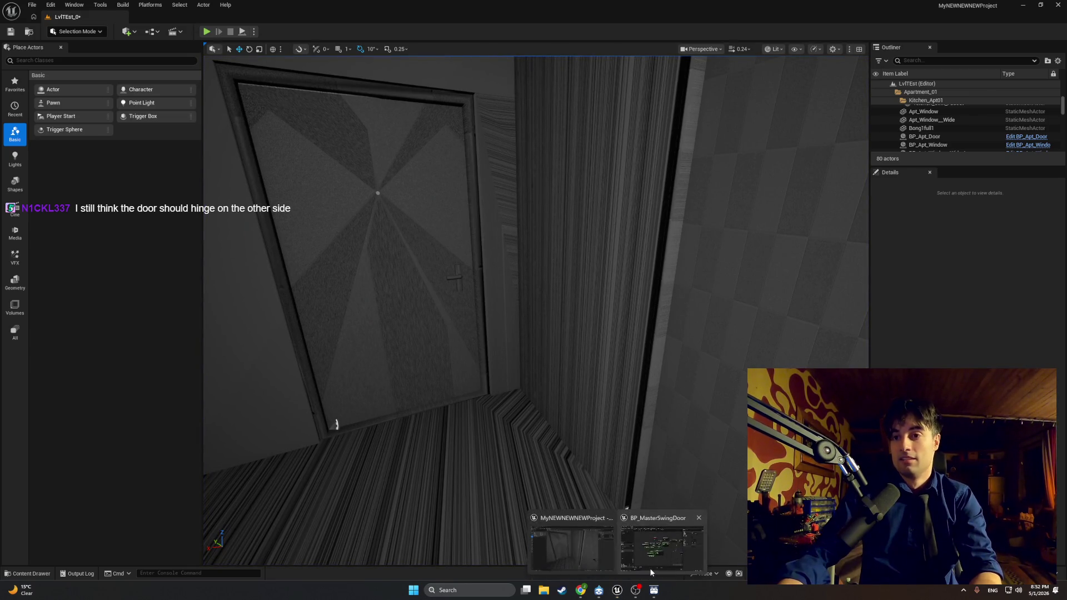
left_click(650, 565)
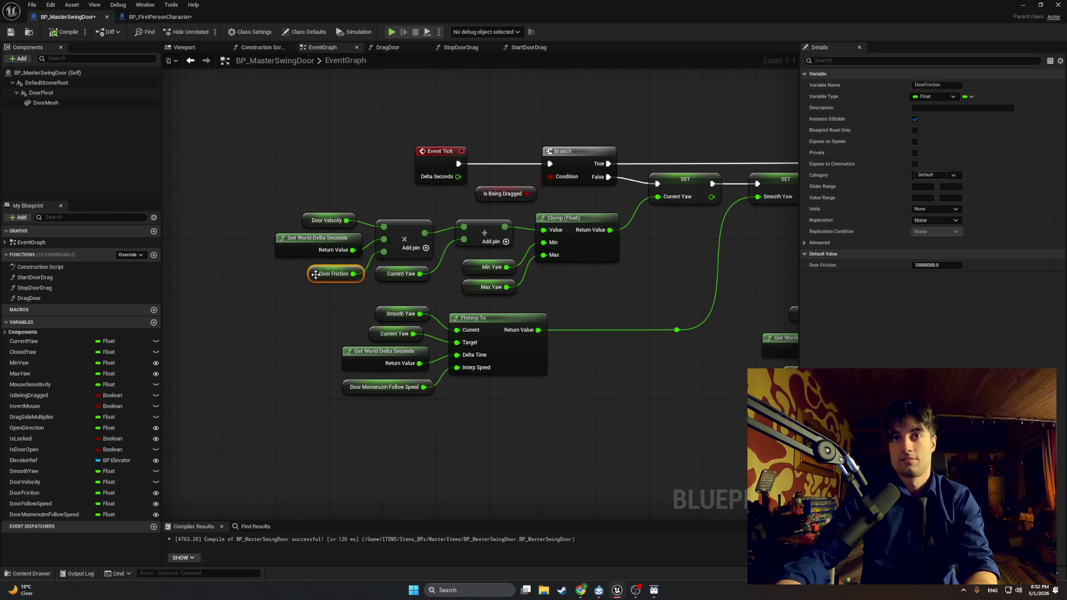
key("Delete")
Disconnect Set Relative Rotation from SET Door Velocity and recompile
left_click_drag(688, 188, 356, 176)
left_click(689, 187, "alt")
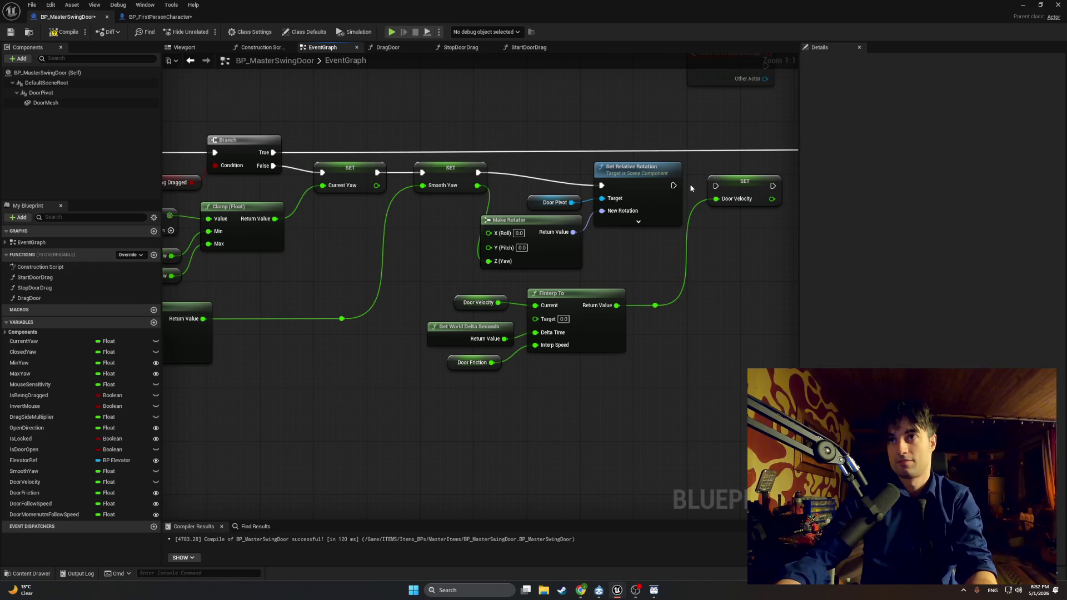
left_click_drag(369, 248, 655, 241)
left_click(64, 32)
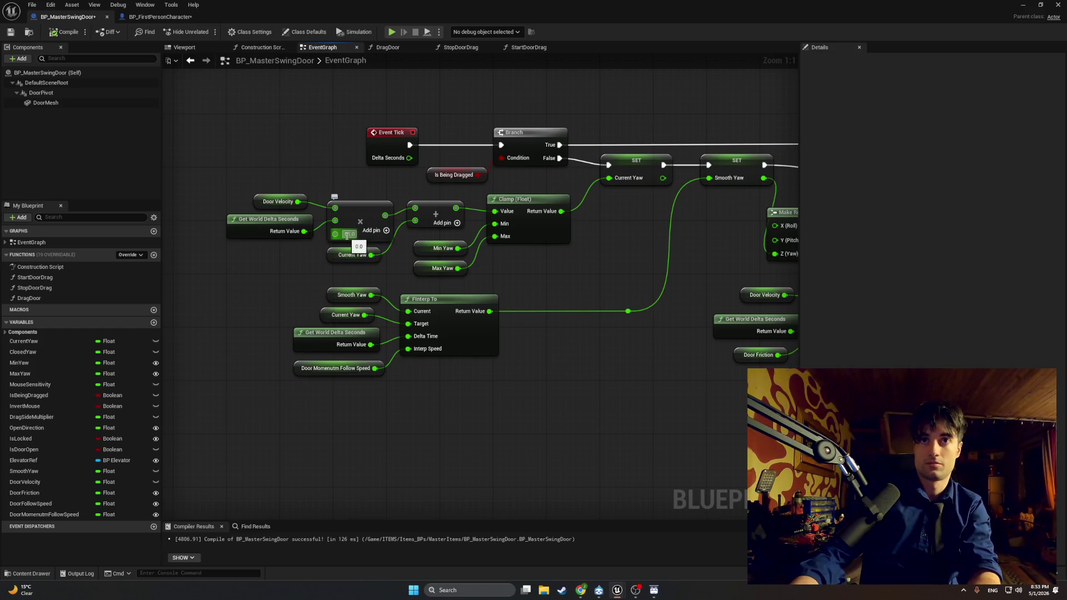
Set the multiply's third input to 1000.0 and play-test the door swing
left_click(351, 233)
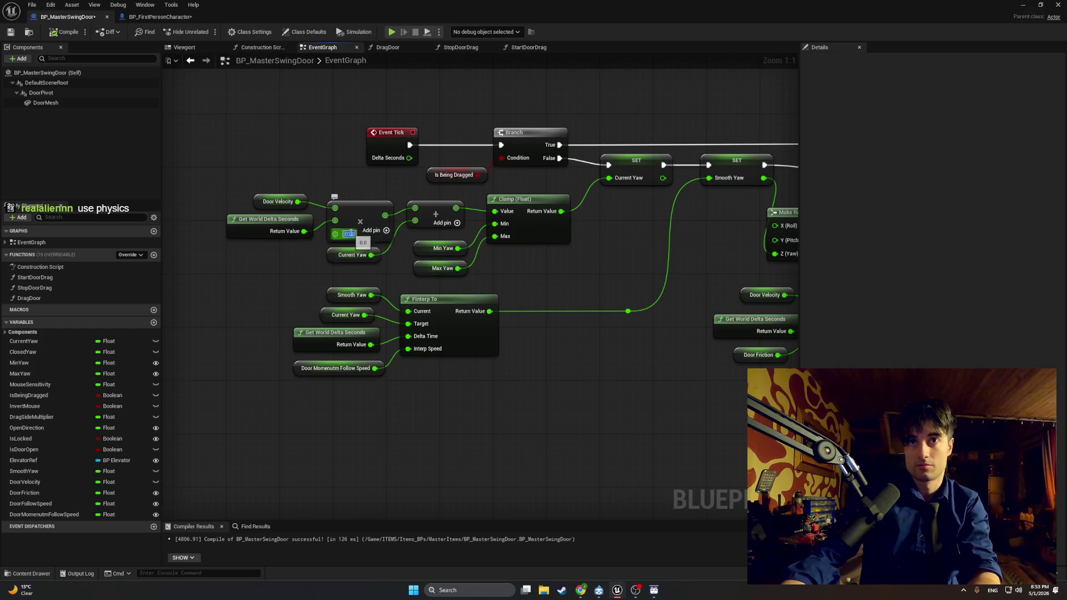
type("1000")
key("Return")
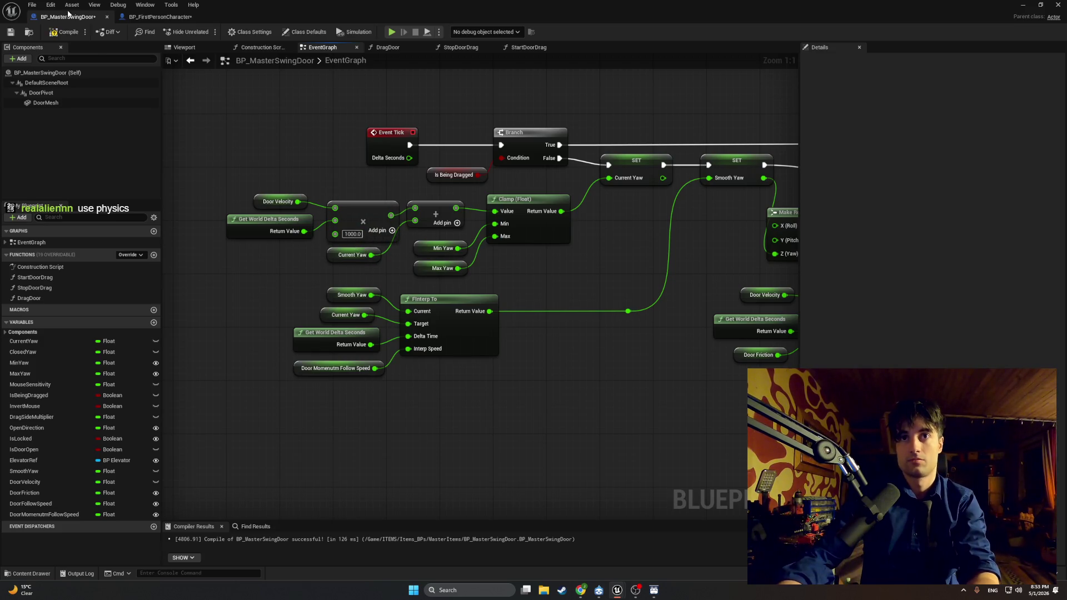
left_click(1023, 5)
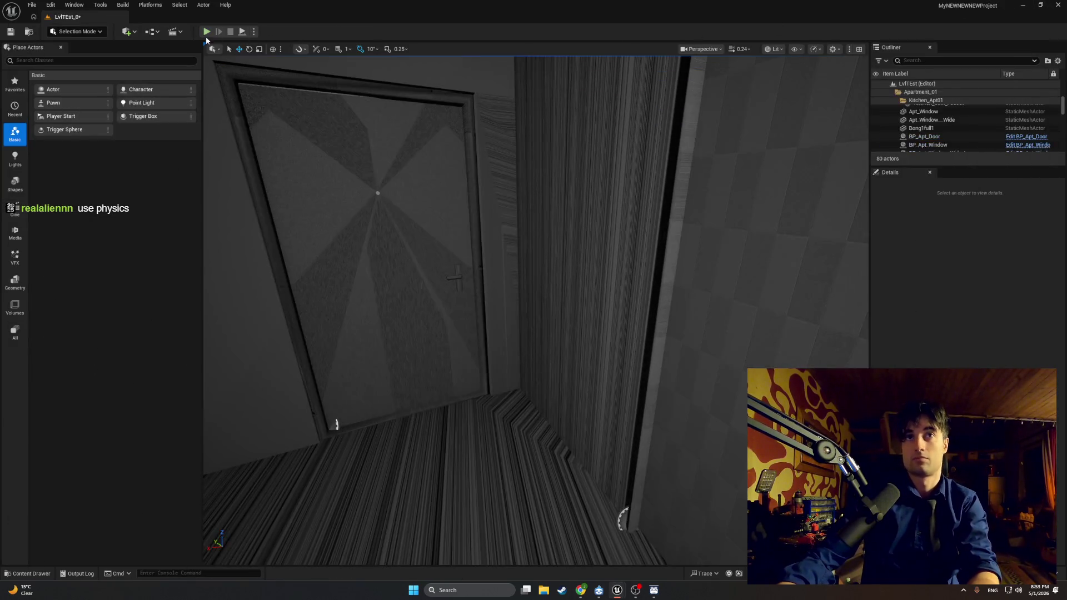
left_click(207, 32)
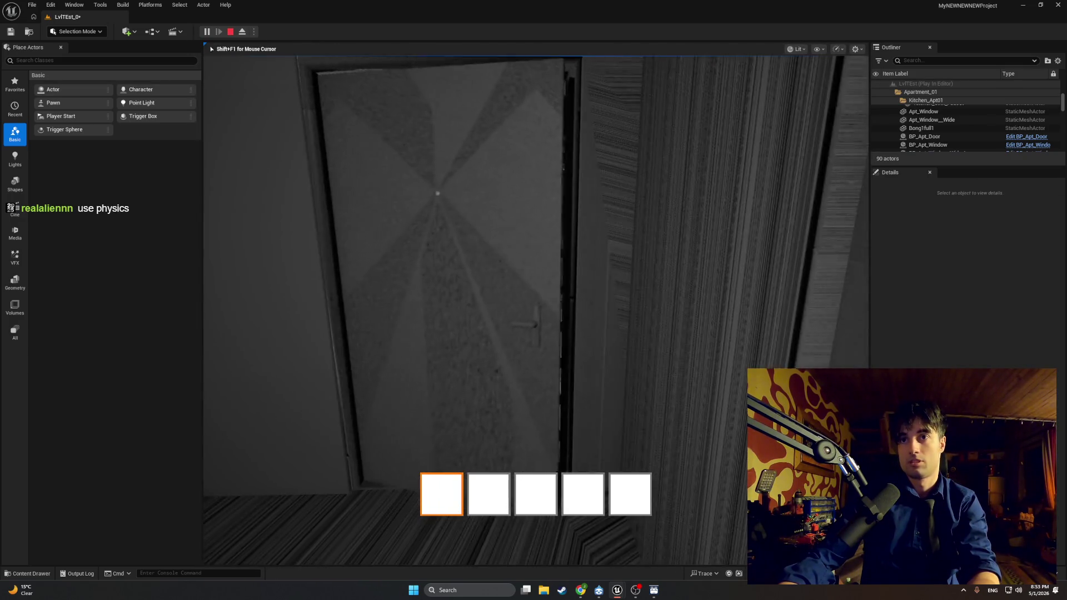
key("shift+F1")
left_click(1023, 5)
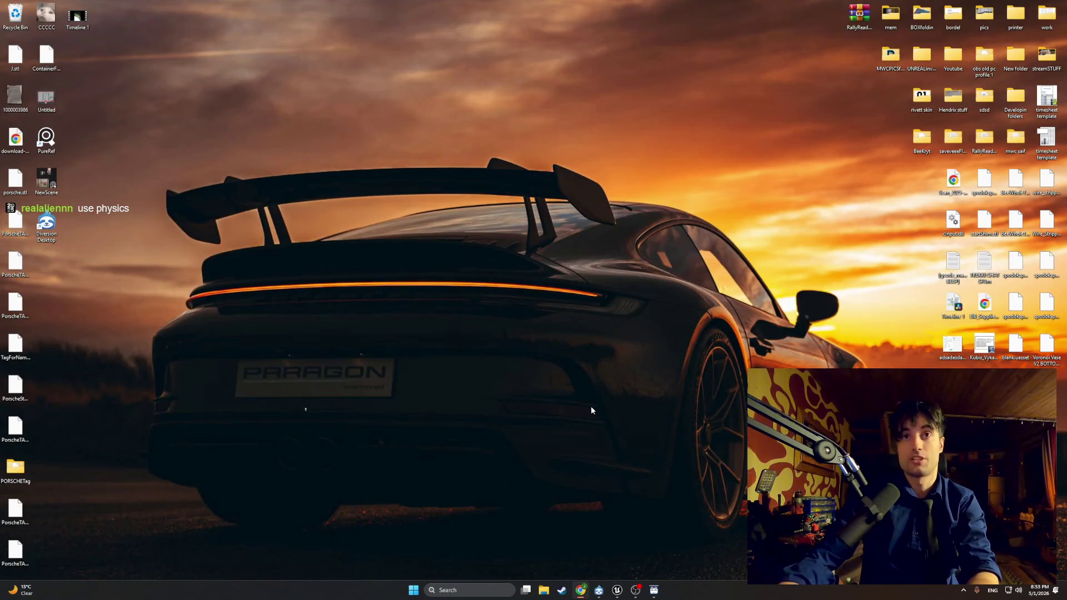
left_click(617, 590)
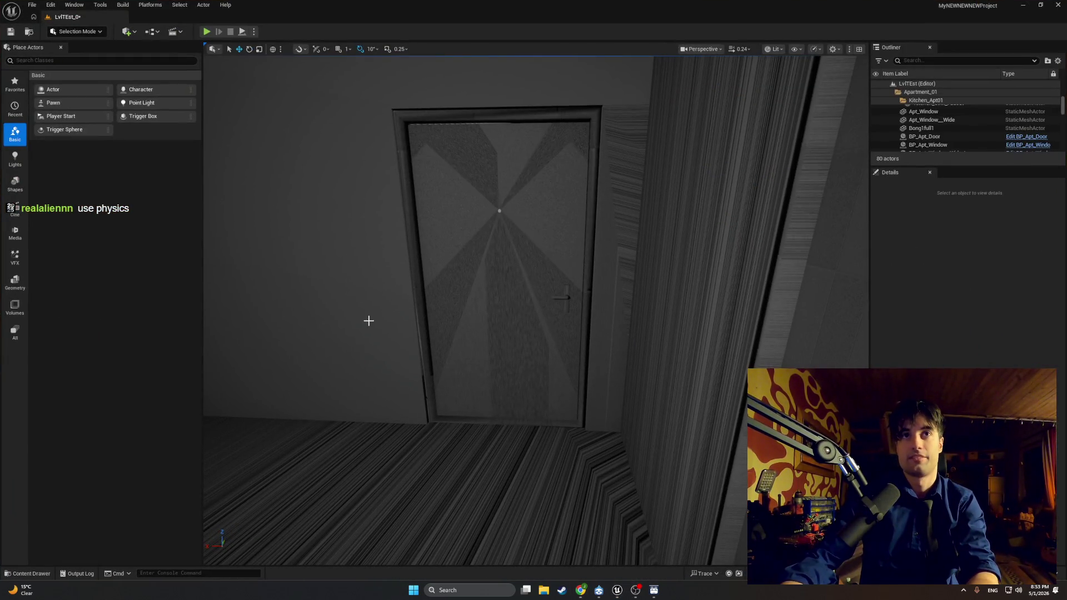
key("ctrl+space")
mouse_move(618, 590)
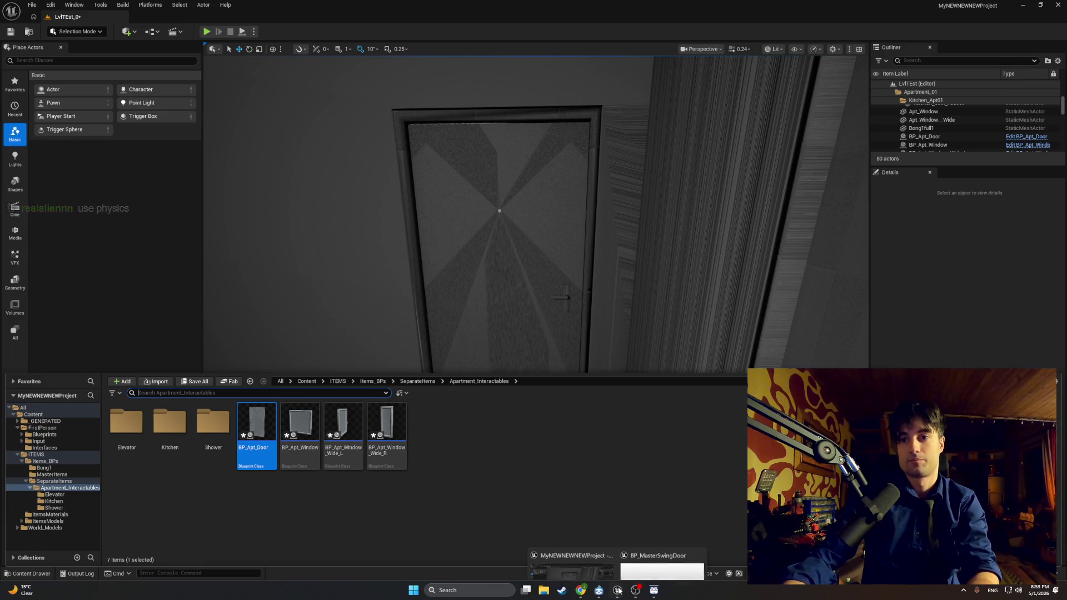
left_click(656, 558)
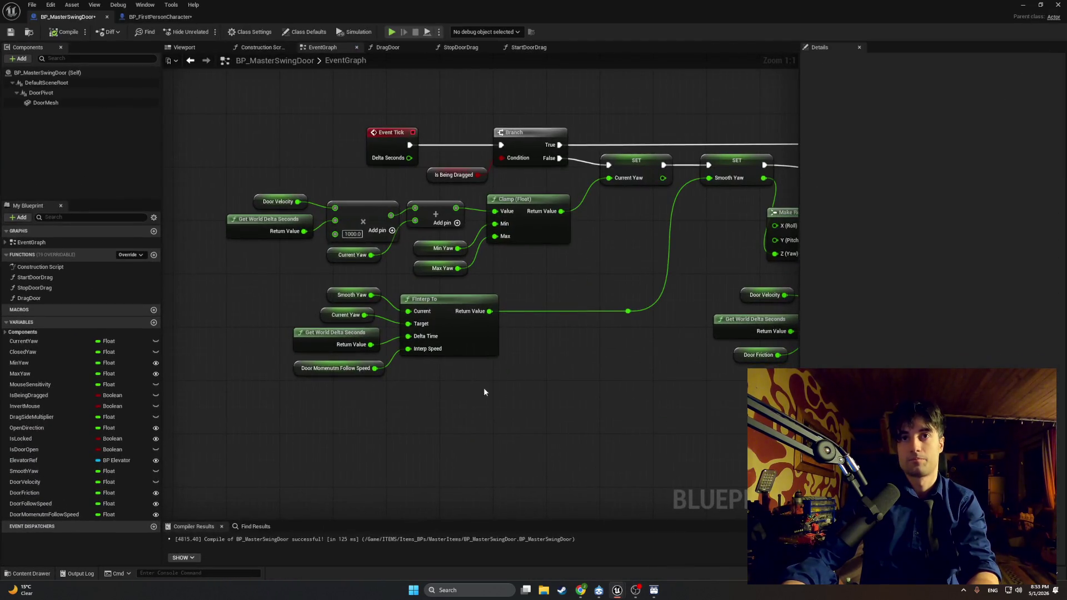
Remove the 1000.0 multiplier pin and select Max Yaw to view its 100.0 default
right_click(334, 233)
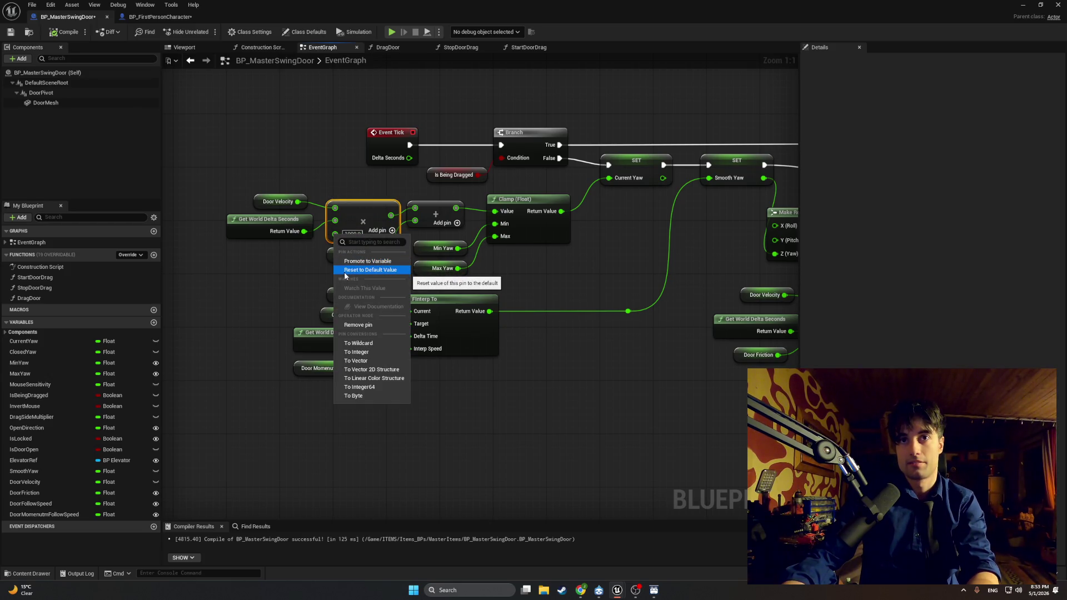
left_click(358, 325)
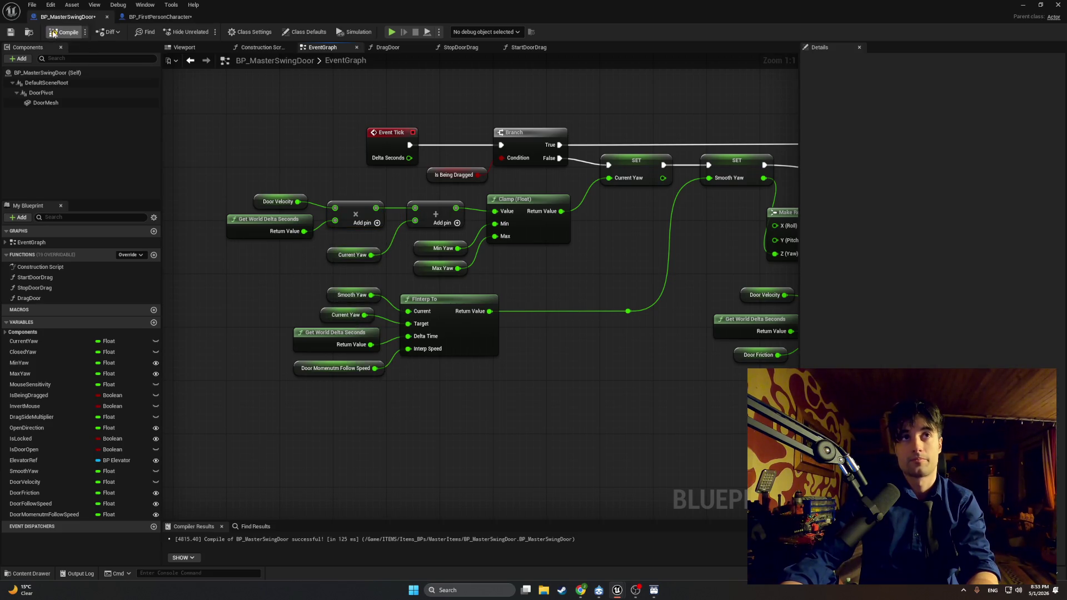
left_click_drag(398, 237, 354, 235)
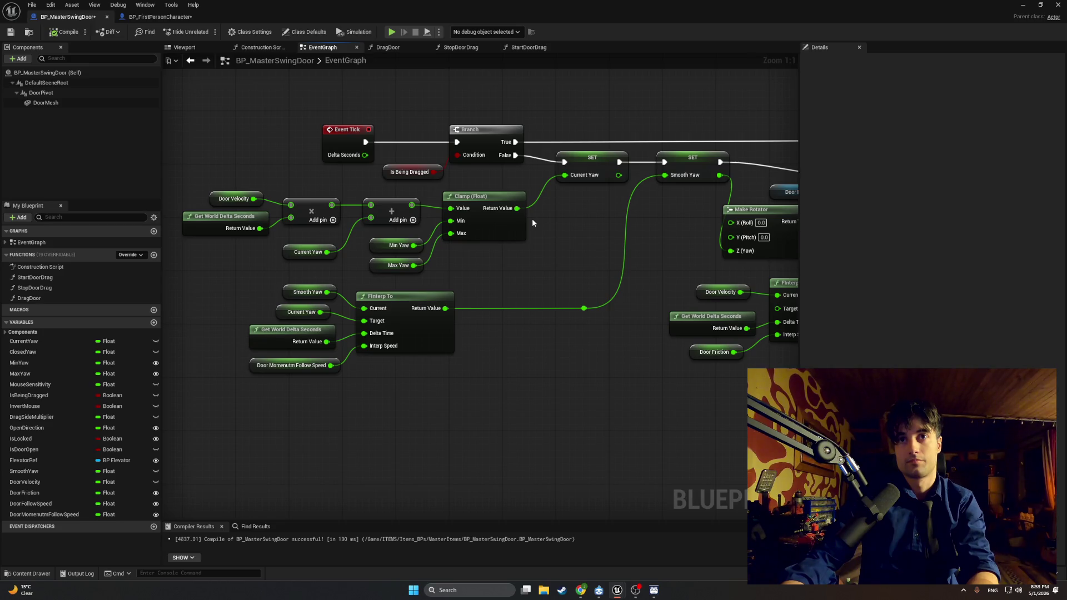
left_click(380, 267)
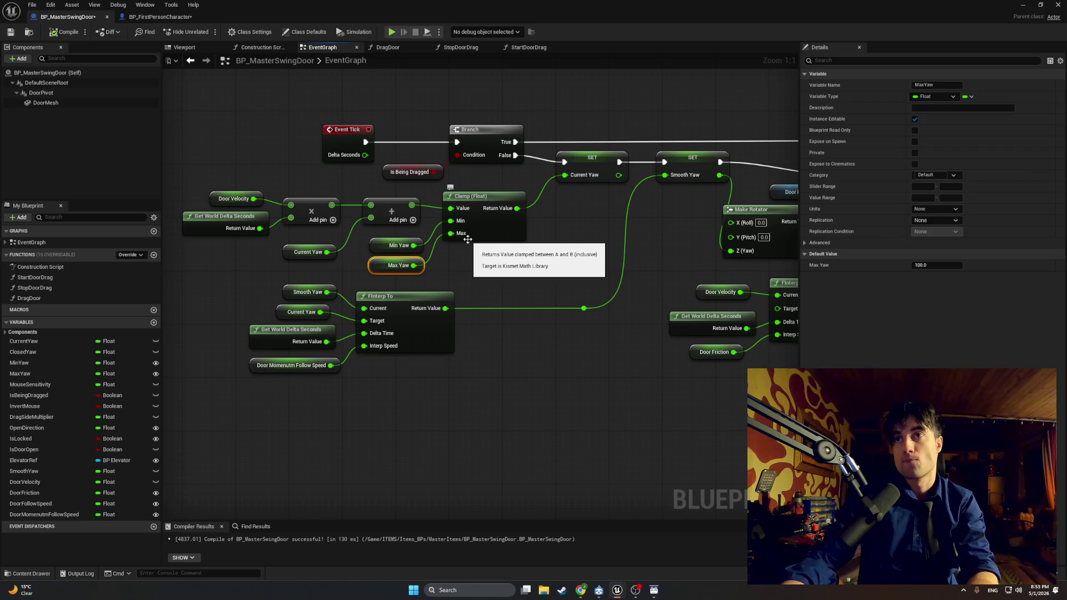
Raise Max Yaw's default to 200, recompile, and play-test the door
left_click(922, 265)
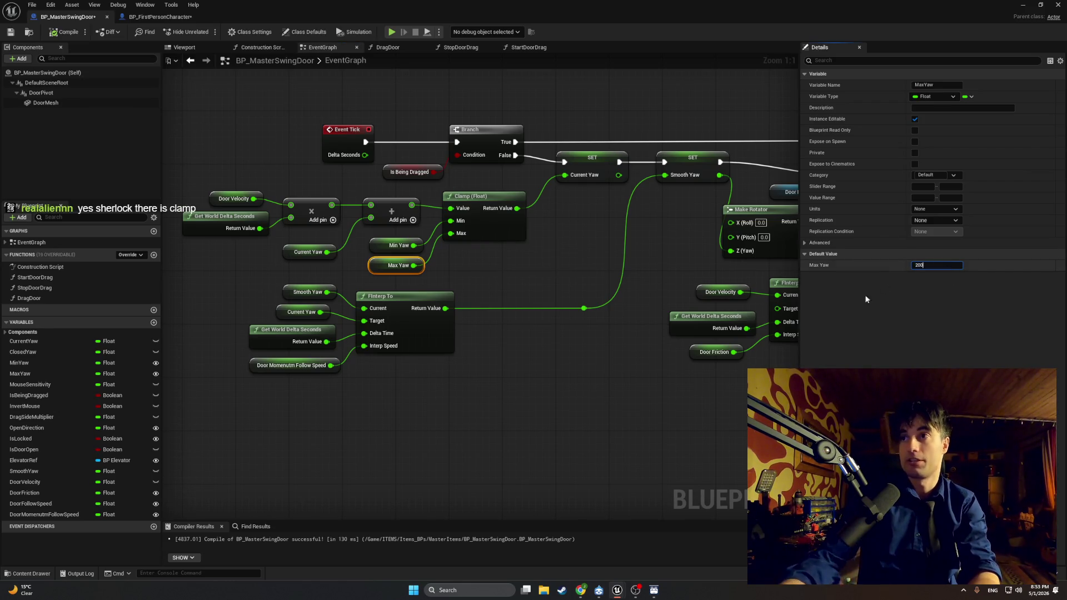
left_click(664, 369)
left_click(64, 31)
left_click(1022, 6)
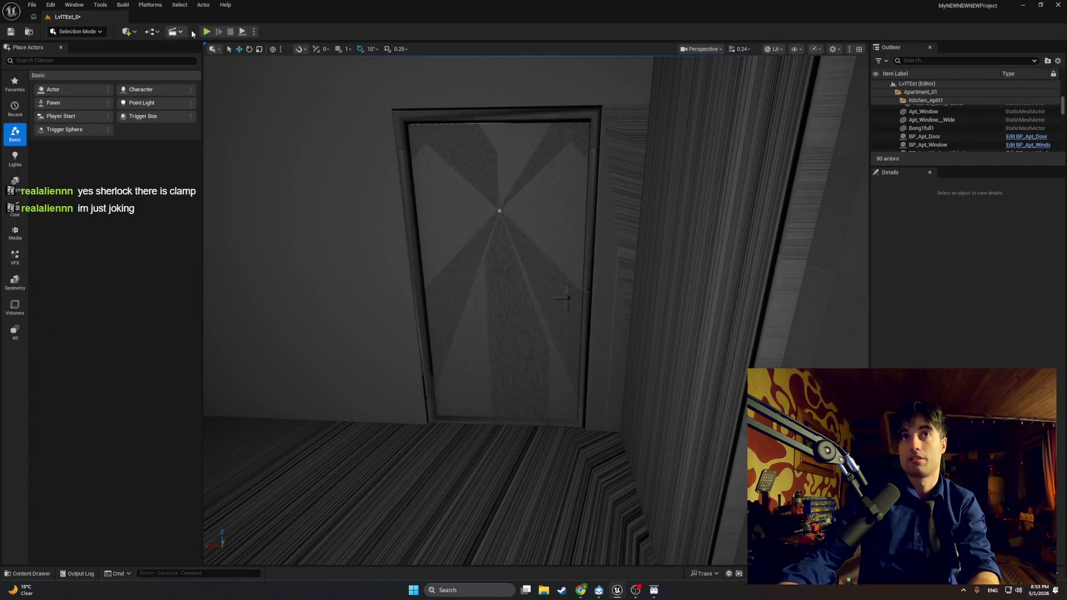
left_click(206, 32)
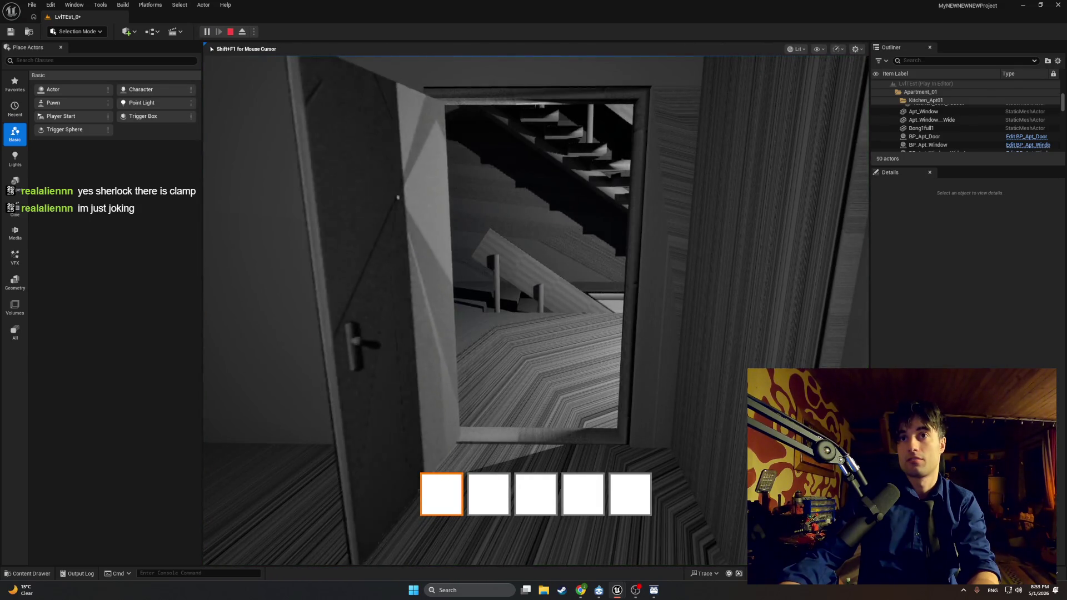
key("Escape")
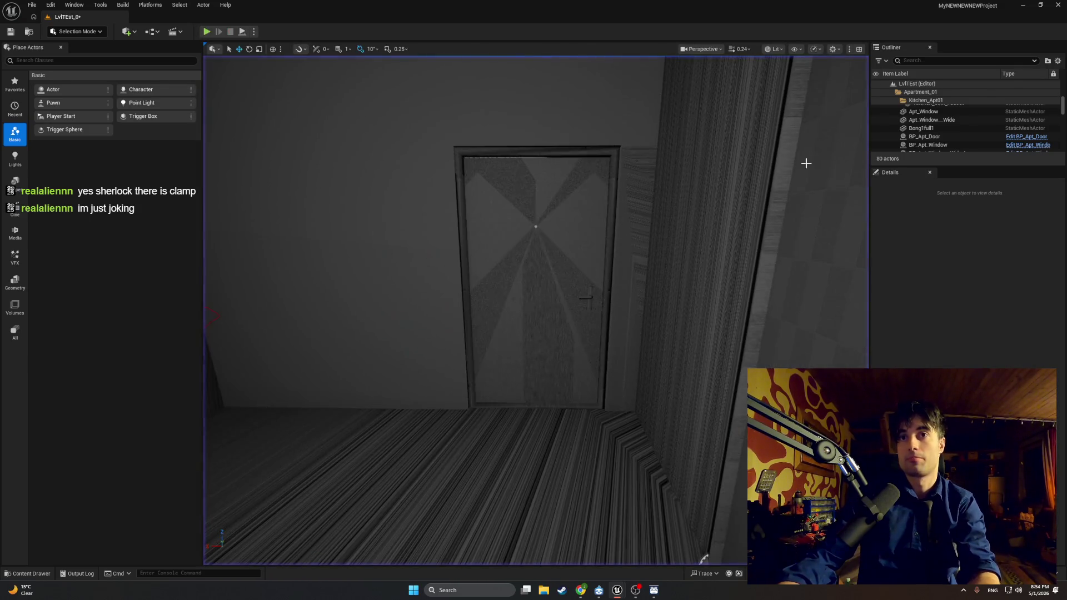
key("ctrl+space")
mouse_move(617, 589)
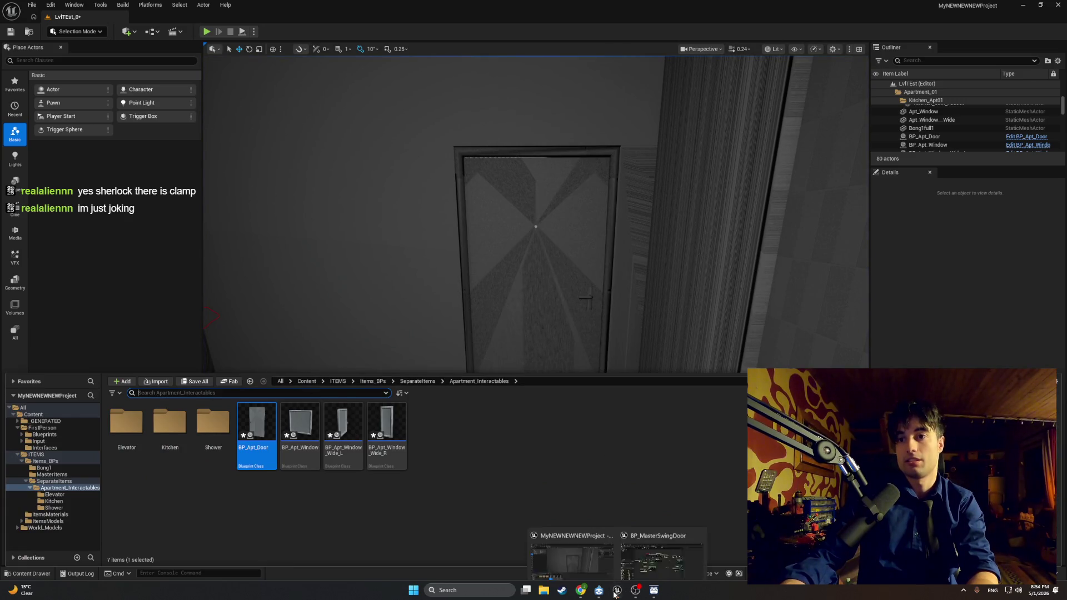
left_click(642, 566)
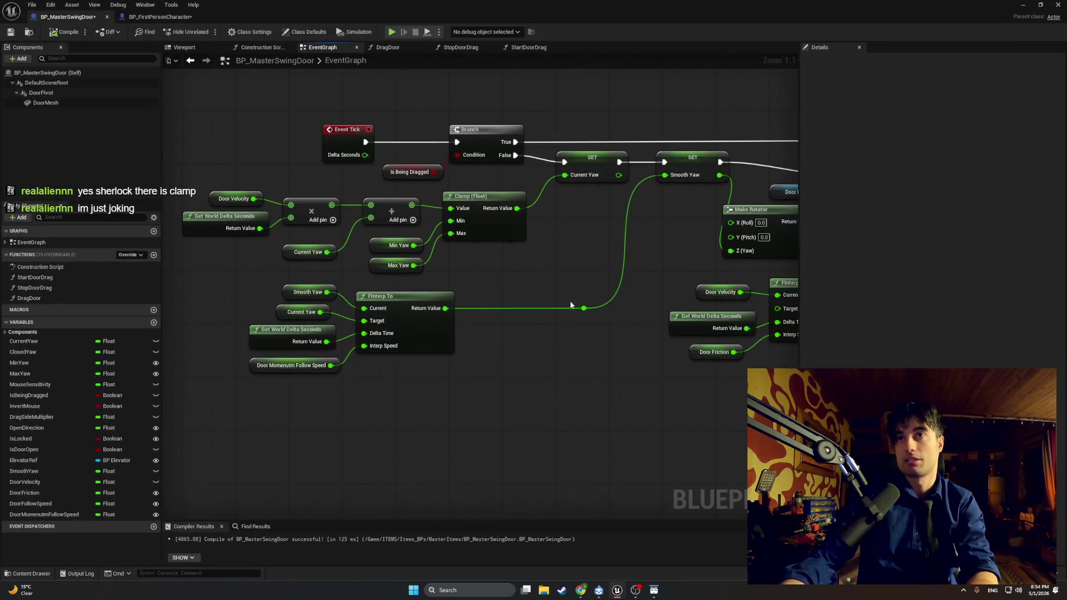
Lower Max Yaw's default to 10, recompile, and play-test again
left_click(381, 265)
left_click(943, 265)
type("100")
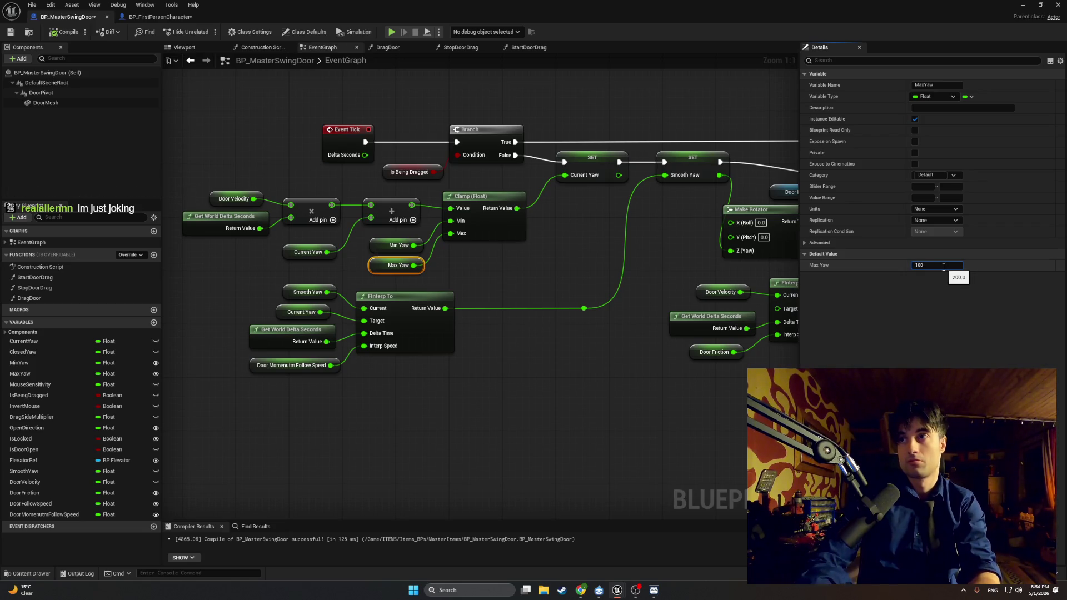
left_click(555, 368)
left_click(66, 32)
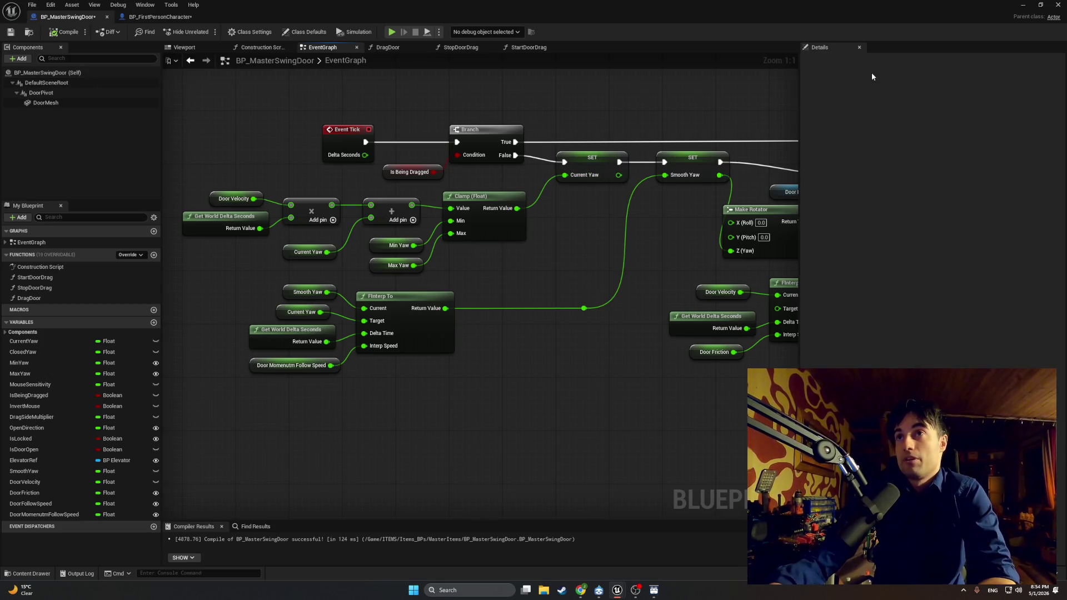
left_click(1029, 7)
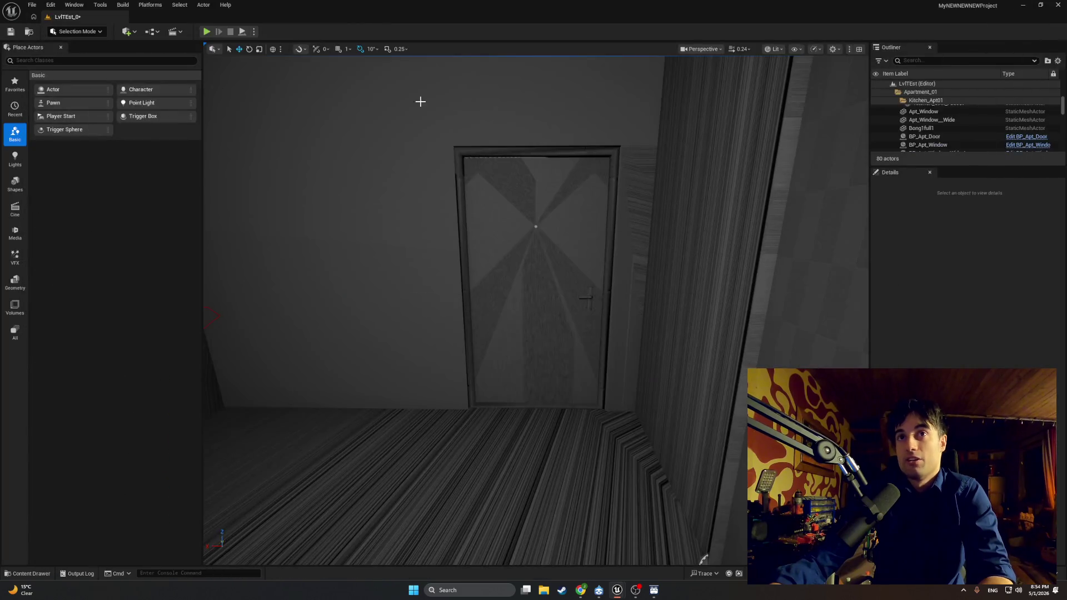
left_click(419, 100)
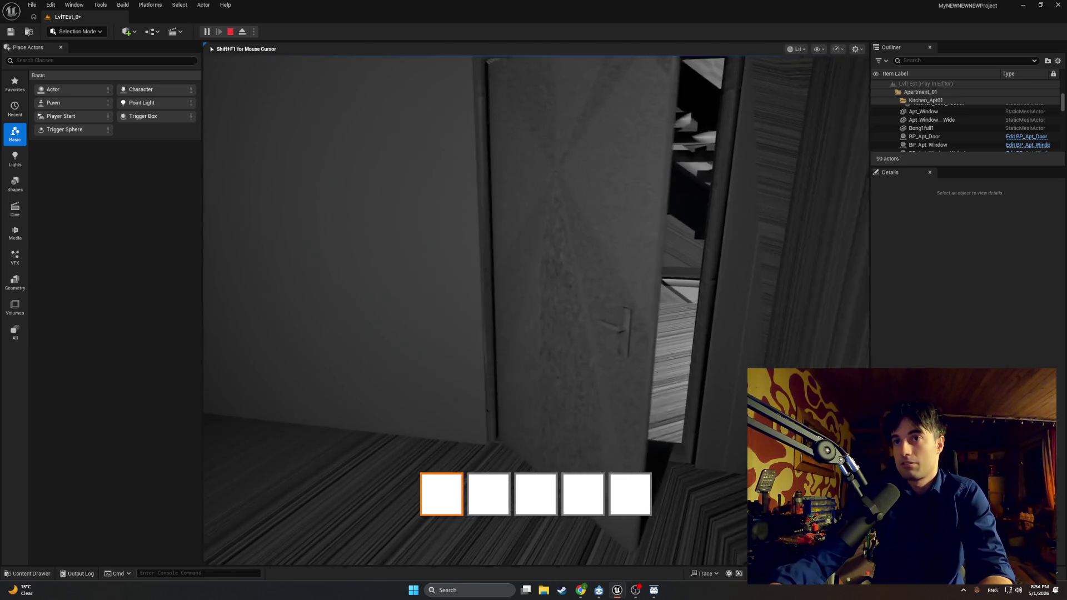
key("Escape")
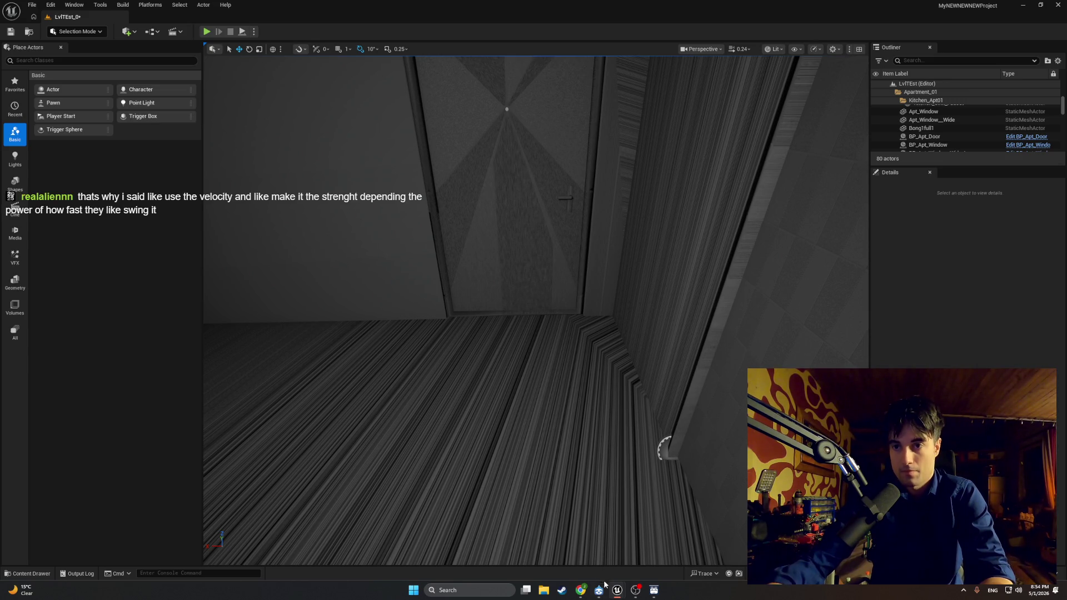
mouse_move(617, 590)
left_click(637, 565)
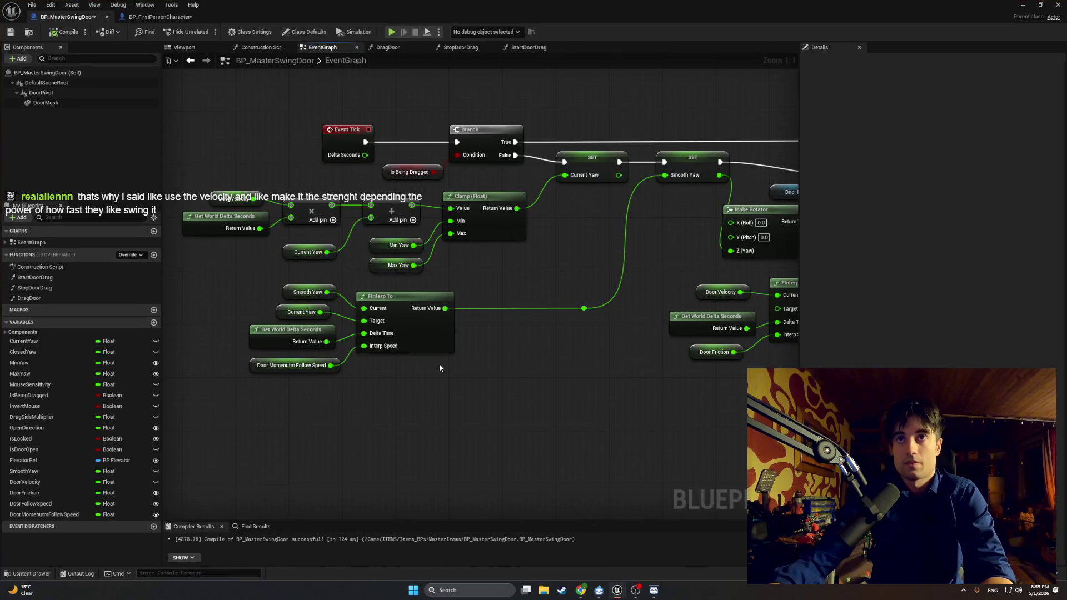
Connect Set Relative Rotation's execution output to the SET Door Velocity node
scroll(364, 410, "up", 2)
mouse_move(343, 421)
left_mouse_down()
mouse_move(381, 429)
mouse_move(409, 455)
mouse_move(294, 448)
left_mouse_up()
left_click_drag(602, 218, 643, 218)
left_click_drag(667, 291, 435, 308)
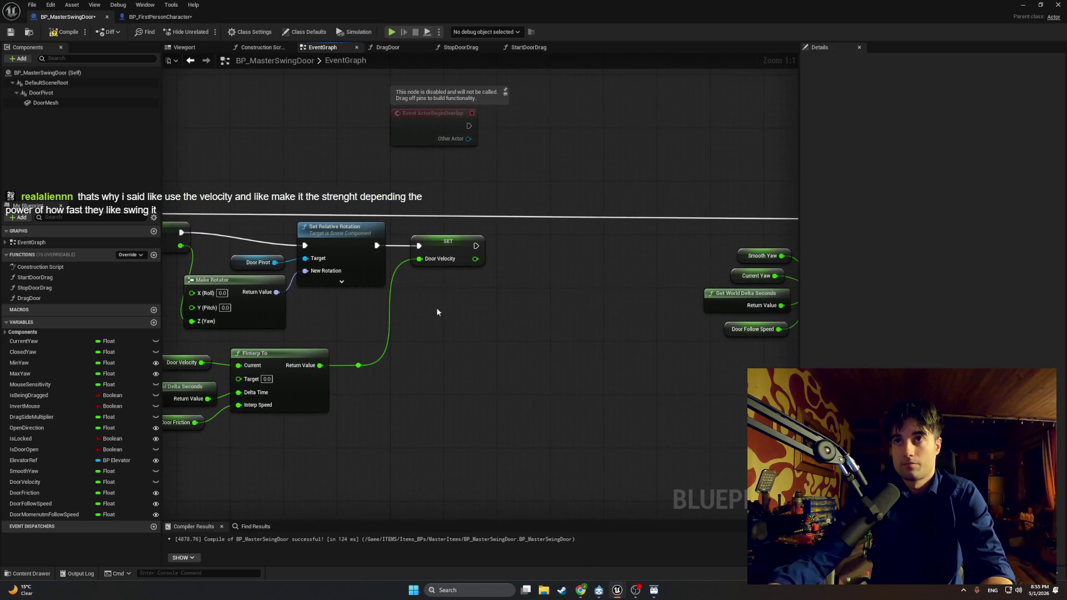
Add a Print String after SET and feed Door Velocity into its In String
left_click_drag(476, 246, 529, 255)
type("print string")
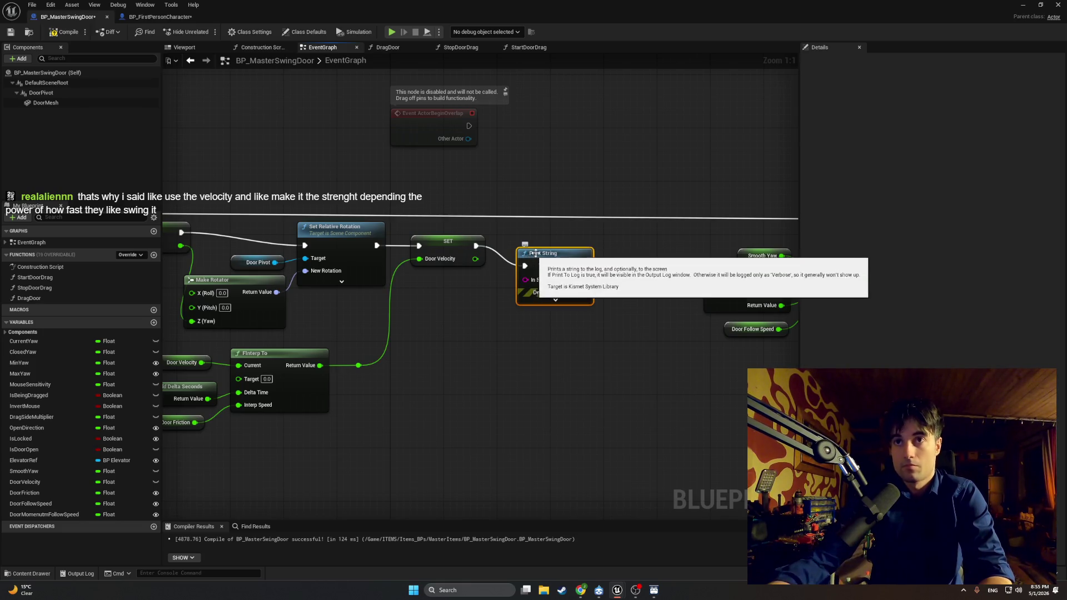
left_click(556, 289)
left_click(548, 287)
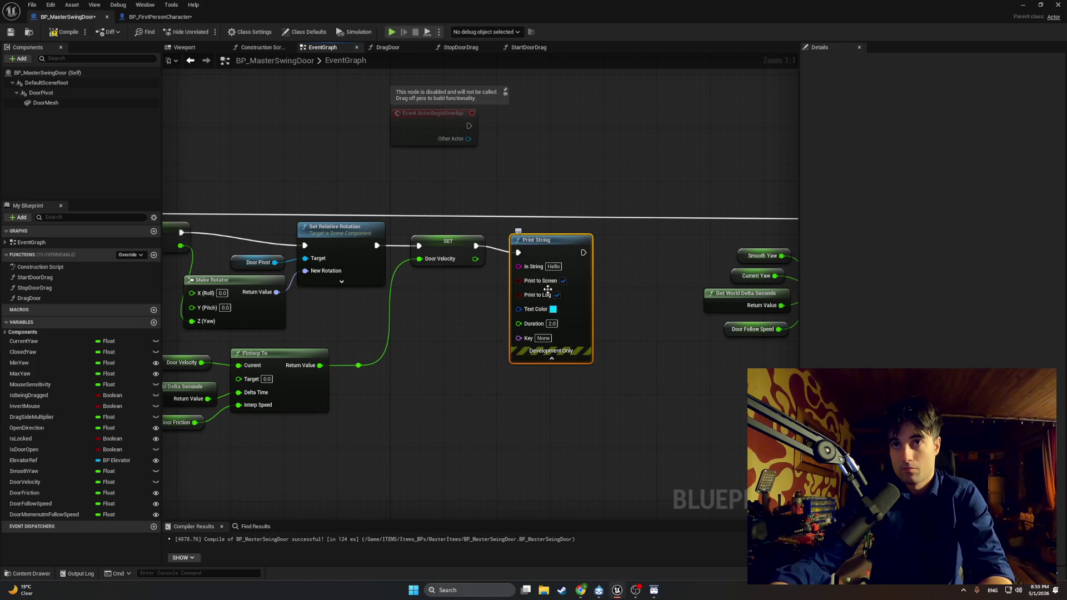
mouse_move(475, 259)
left_mouse_down()
mouse_move(519, 327)
mouse_move(491, 276)
left_mouse_up()
left_click(455, 341)
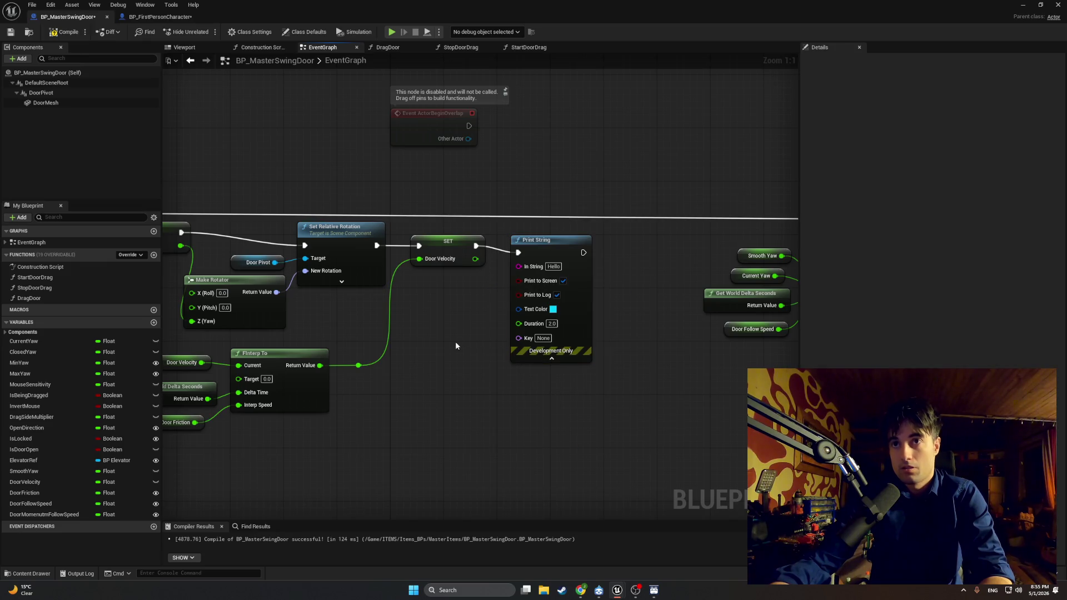
right_click(514, 400)
type("print strin")
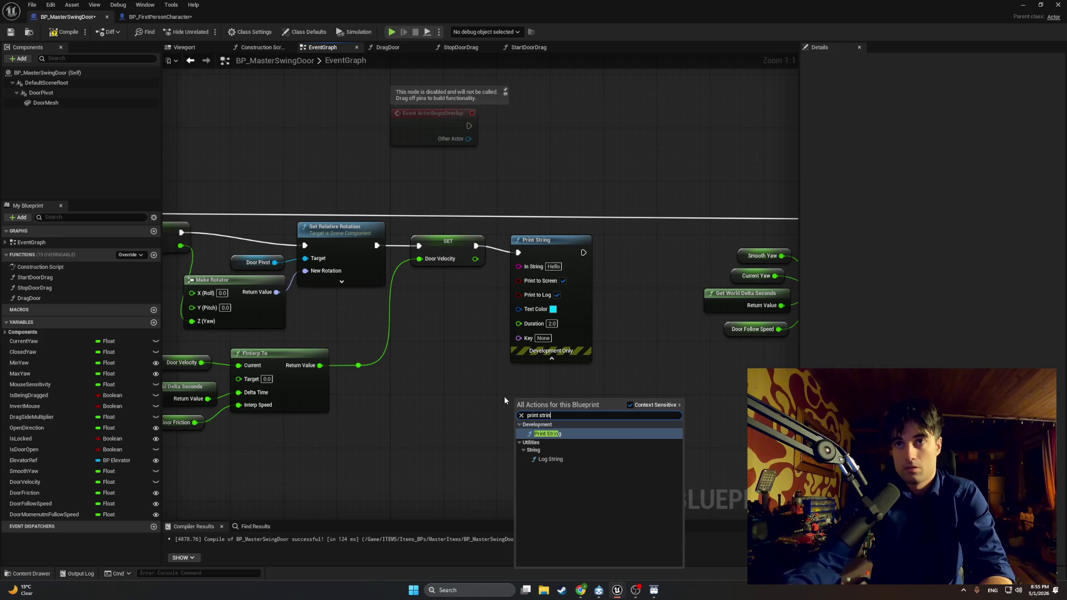
key("Escape")
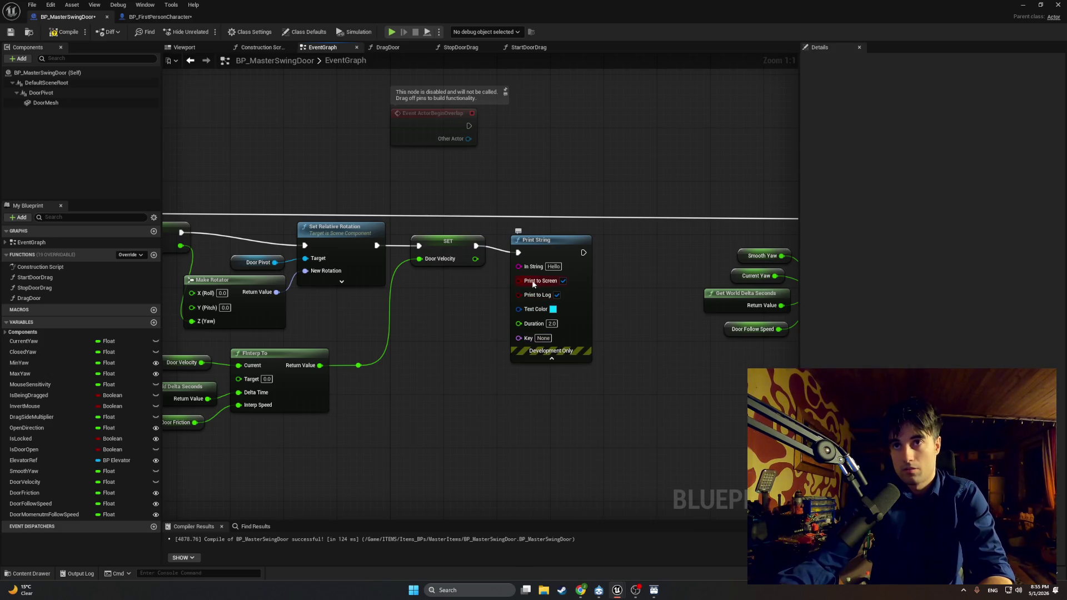
mouse_move(475, 258)
left_mouse_down()
mouse_move(524, 268)
mouse_move(479, 308)
left_mouse_up()
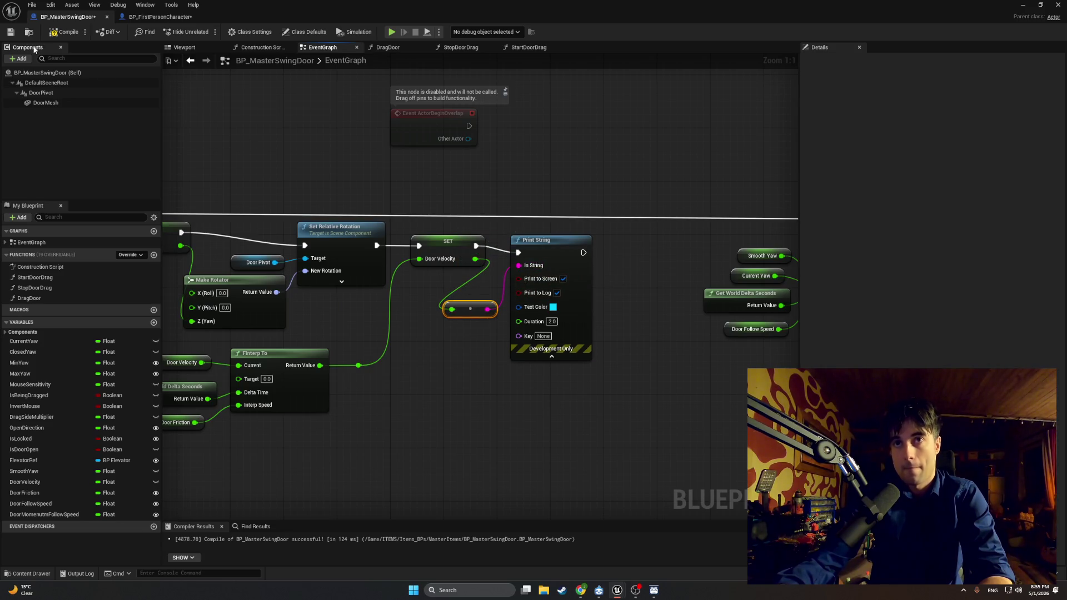
Recompile and start a play test to see the Door Velocity printout
left_click(68, 33)
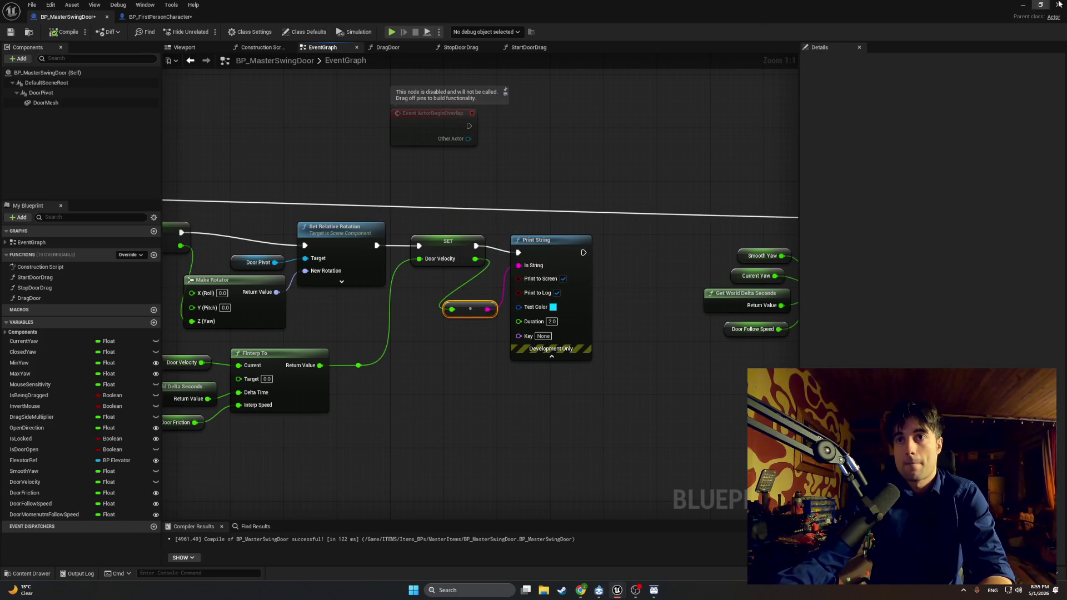
left_click(1058, 4)
left_click(206, 32)
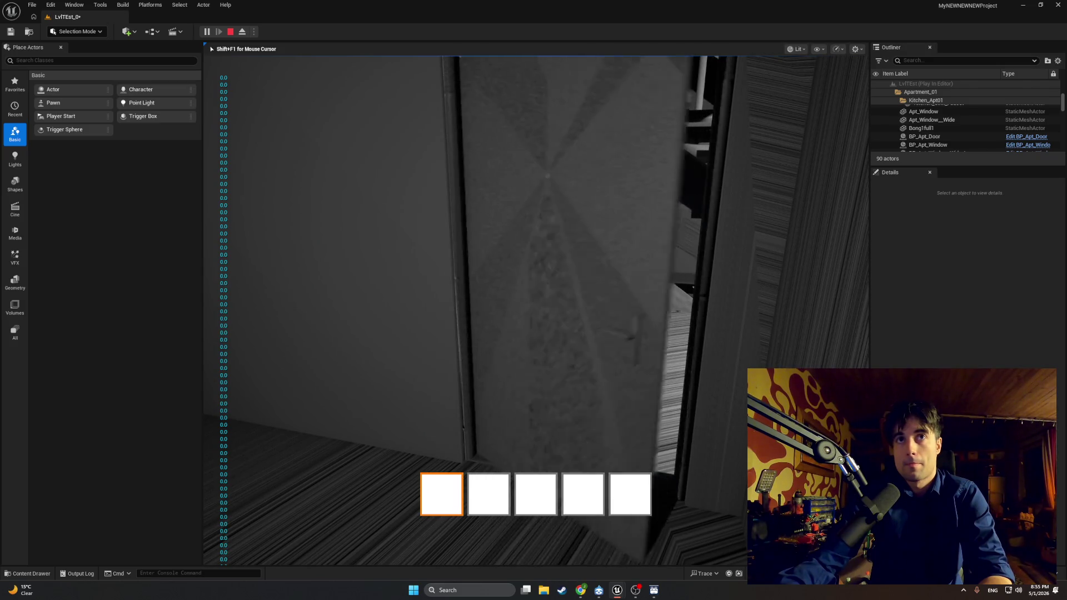
End the Door Velocity play session and return to the level editor with the apartment door closed
key("Escape")
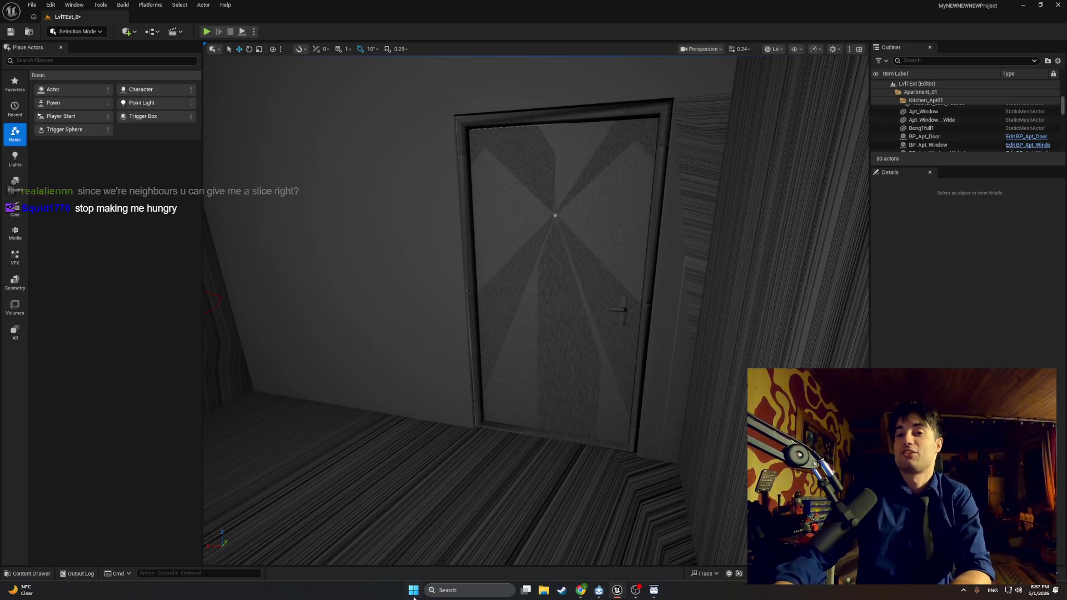
Launch Discord from the Start menu, move its window over the viewport, and enlarge the chat's pizza photo
key("super")
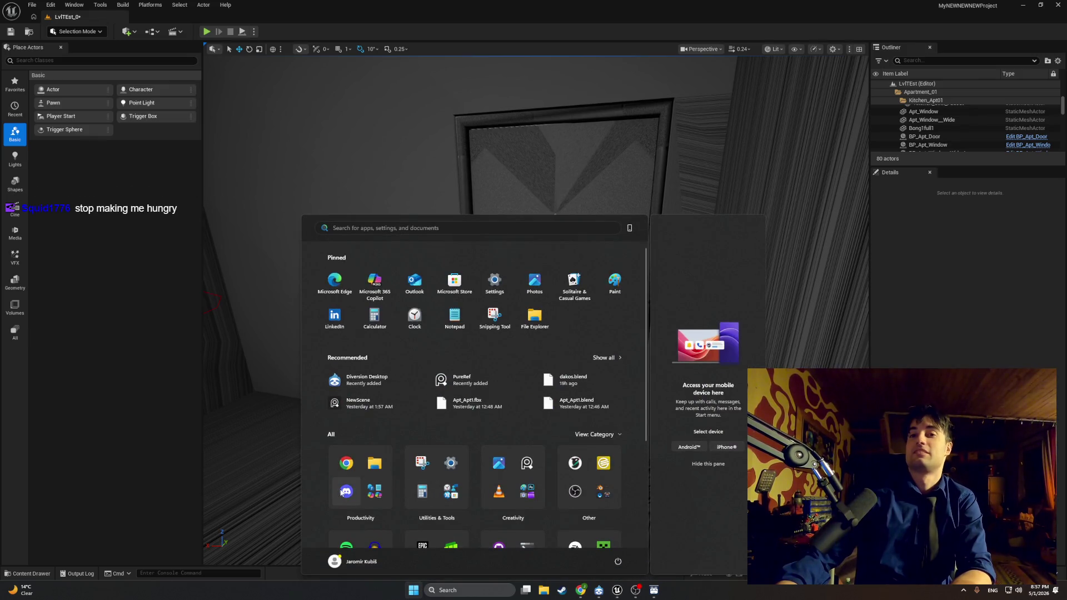
left_click(343, 492)
left_click_drag(716, 7, 716, 595)
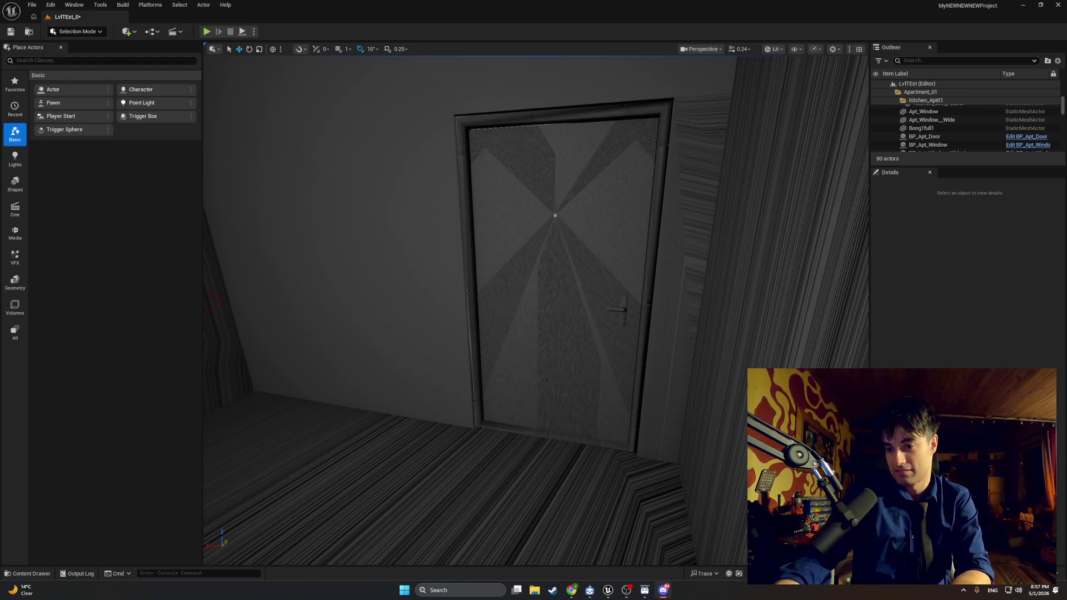
left_click_drag(715, 594, 726, 153)
left_click(669, 194)
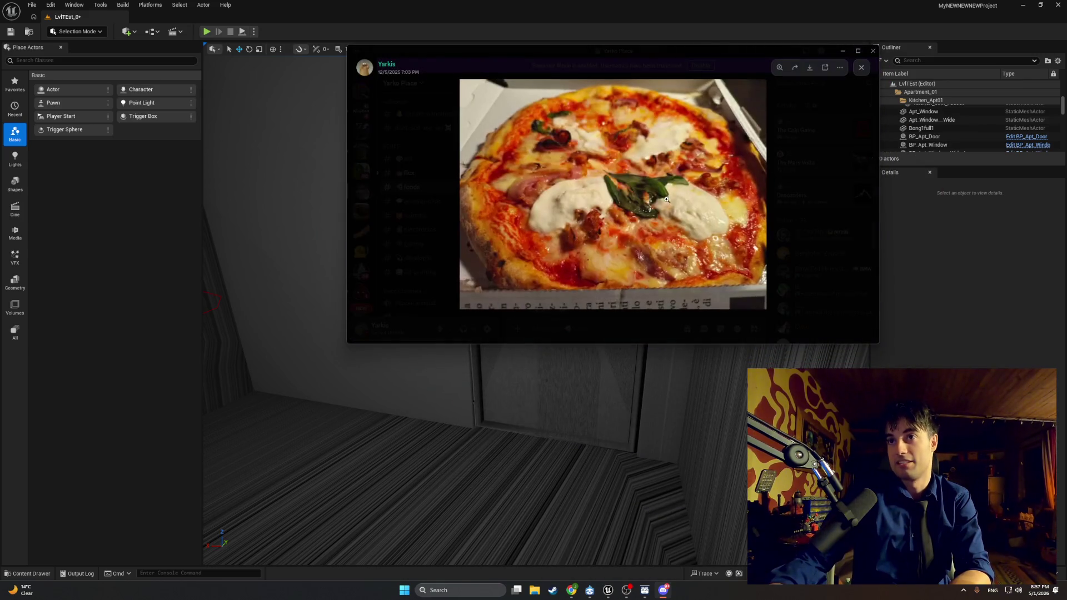
Maximize the pizza photo viewer and zoom in and out on the mozzarella
left_click(857, 50)
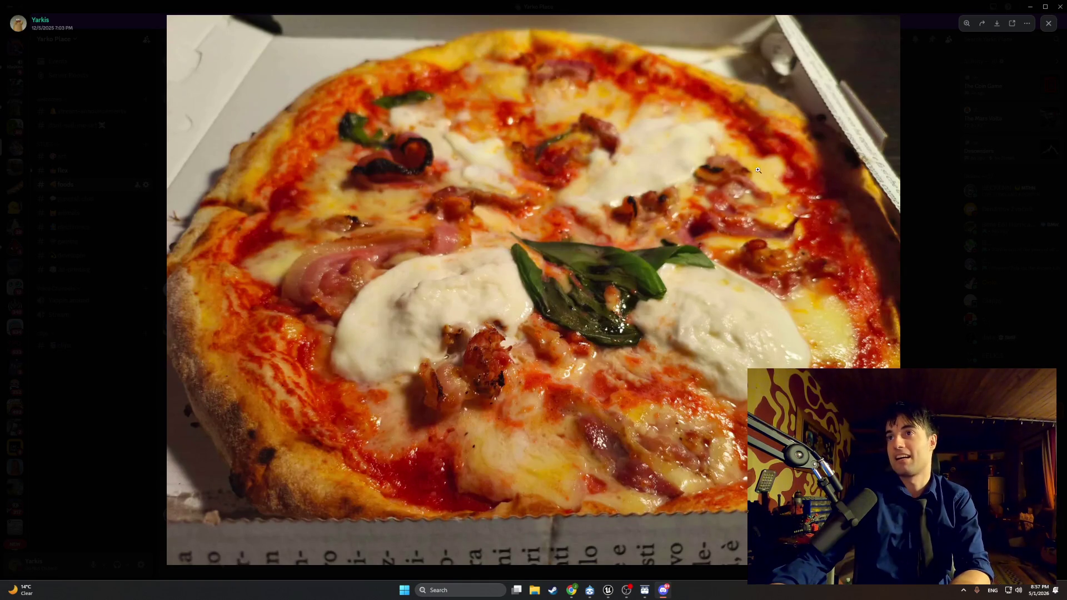
left_click(445, 246)
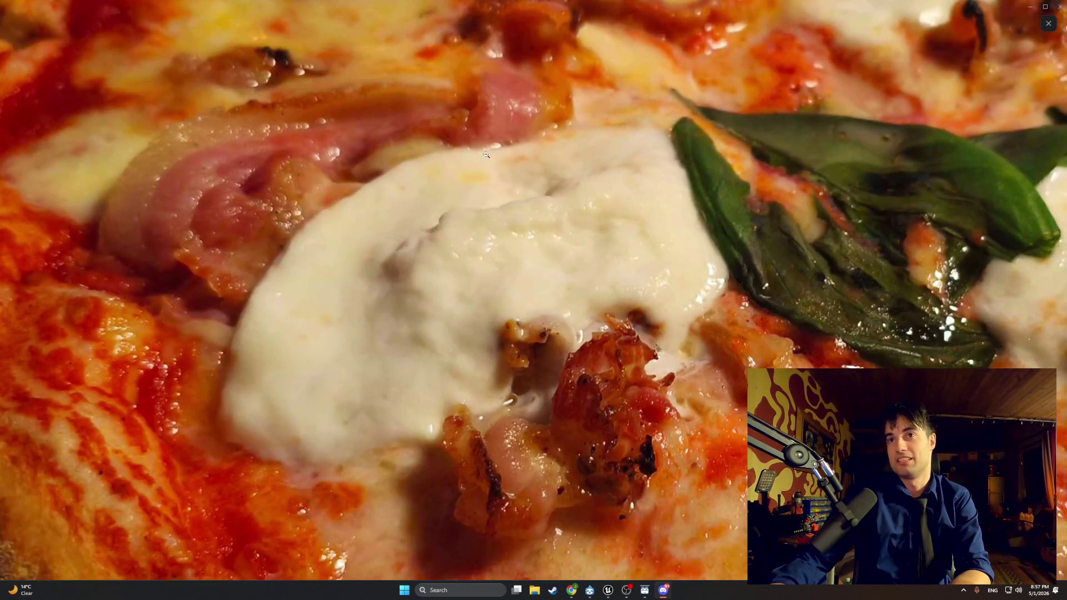
left_click(622, 272)
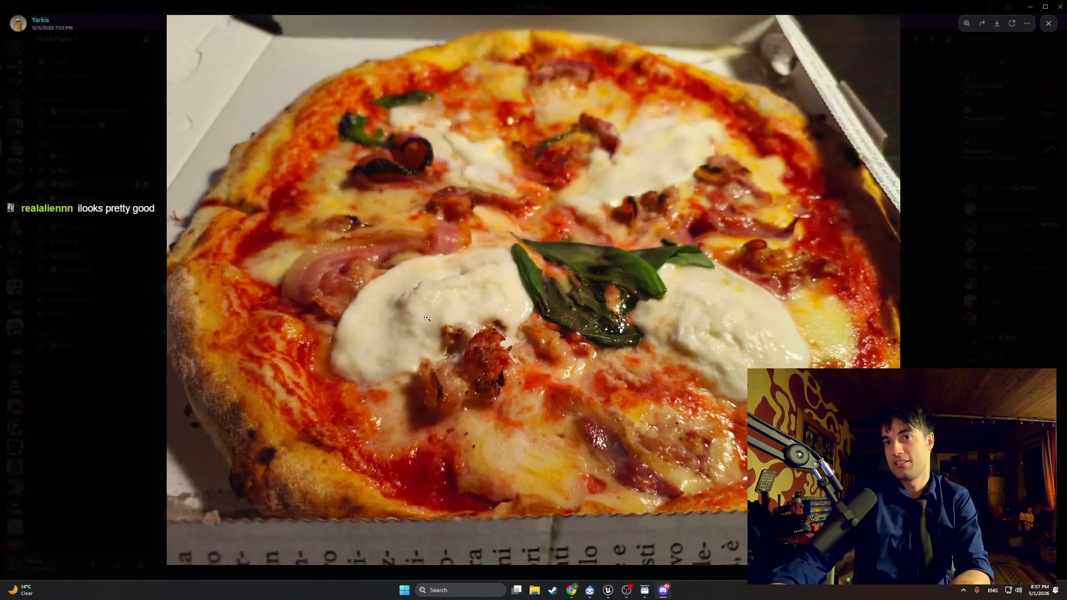
left_click(372, 283)
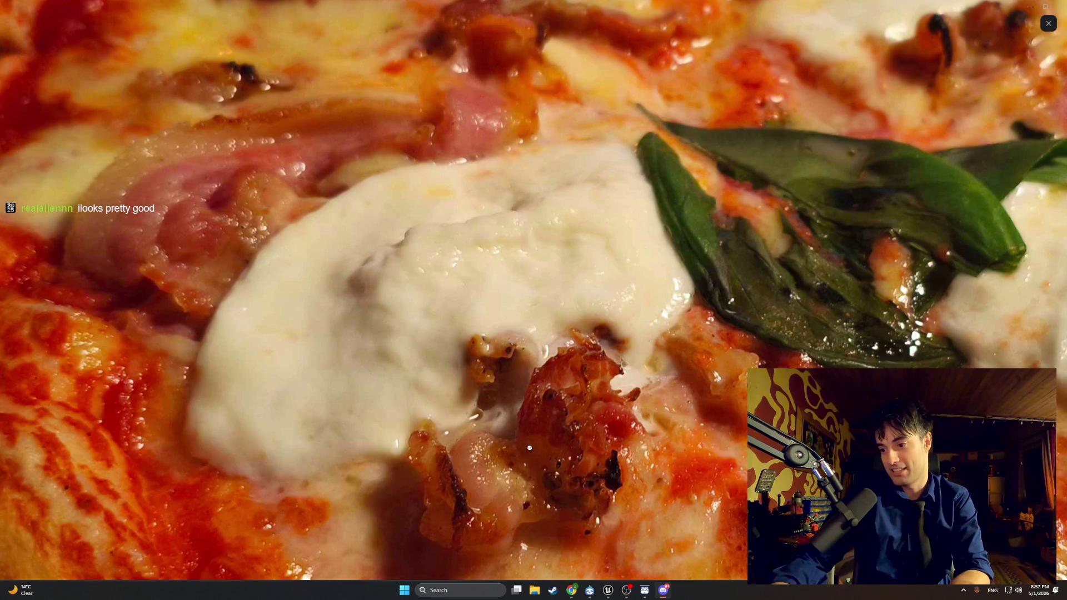
left_click(618, 386)
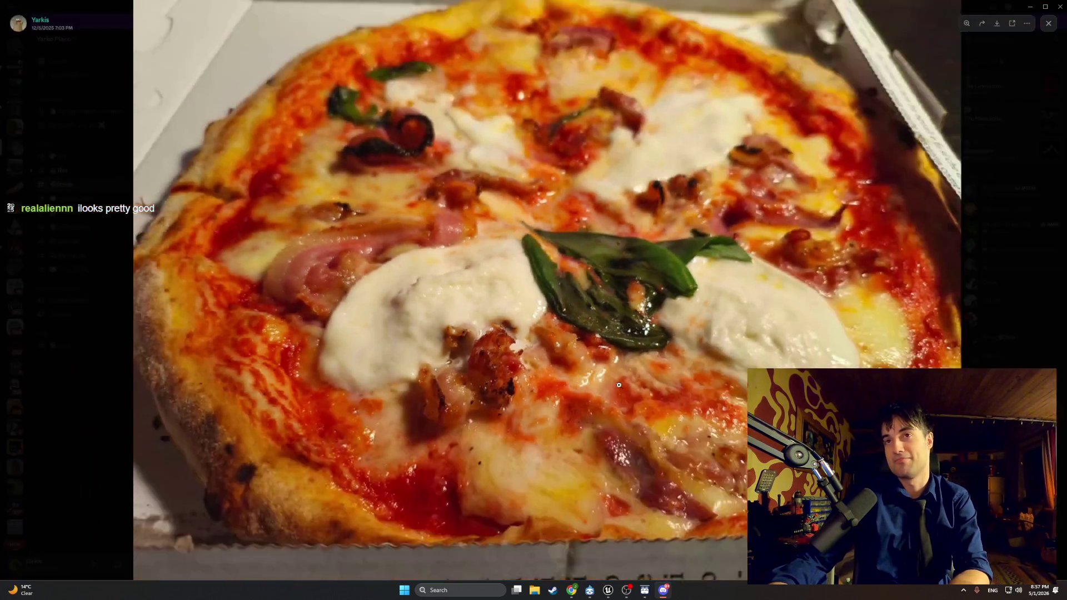
left_click(493, 175)
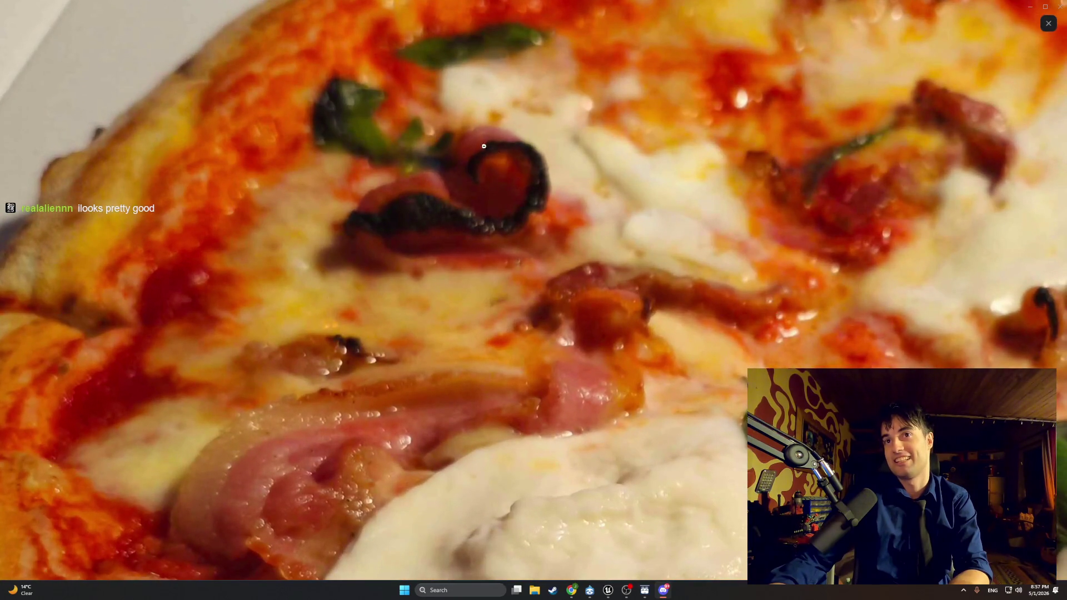
left_click(494, 184)
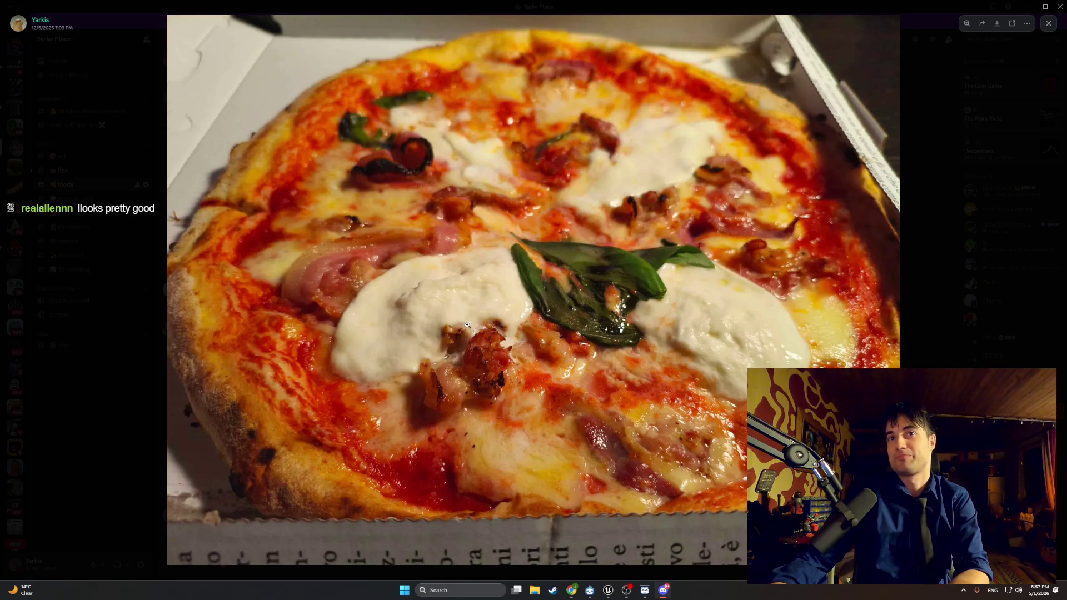
Zoom in on the right burrata and toppings, fit the whole photo, then close it back to #foods
left_click(730, 398)
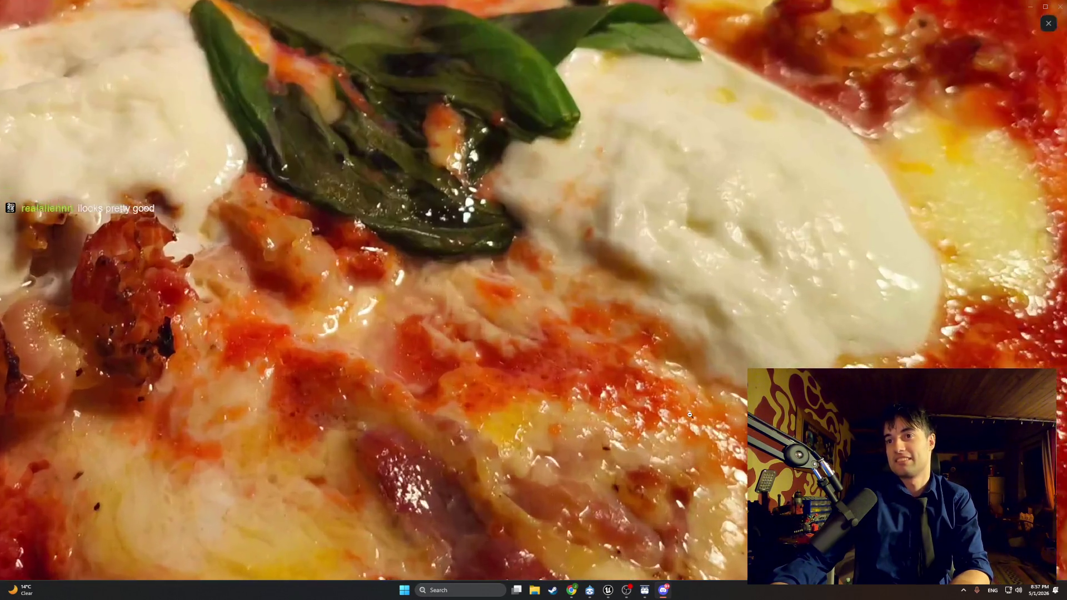
scroll(539, 428, "down", 3)
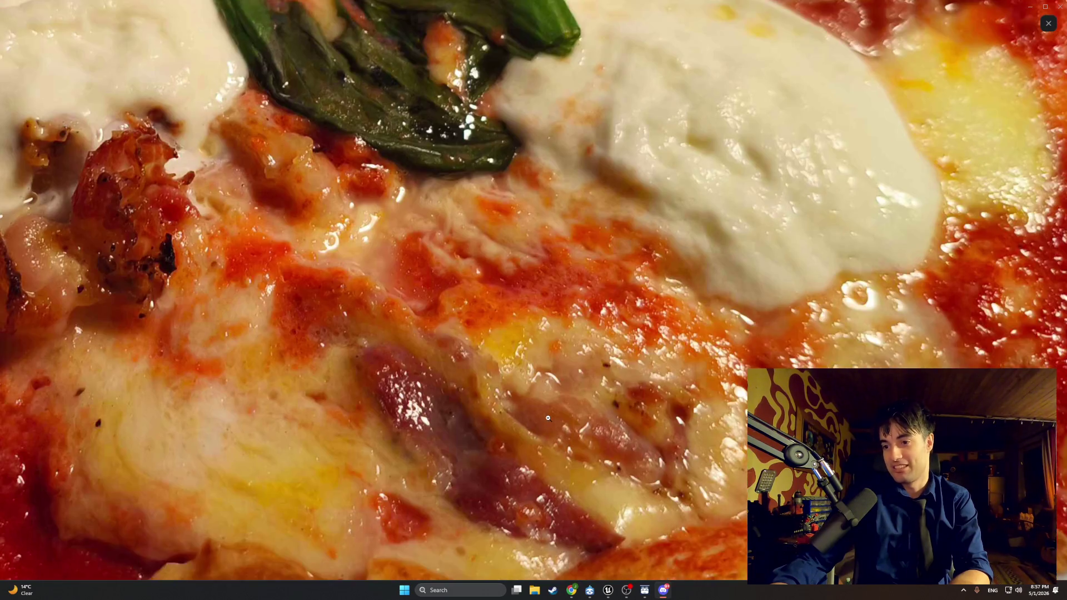
scroll(548, 417, "down", 1)
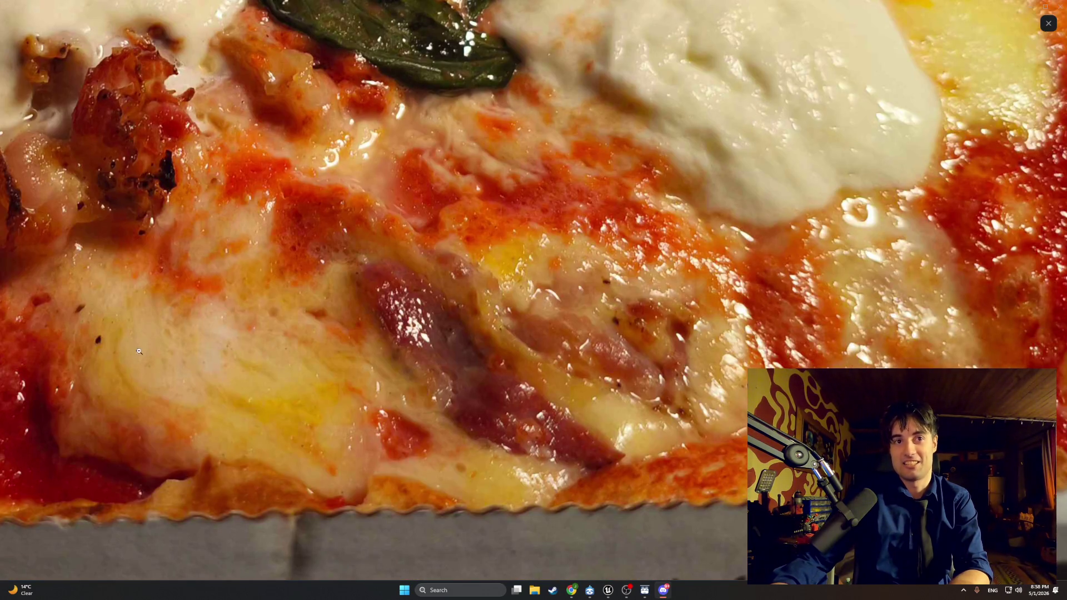
scroll(139, 351, "up", 4)
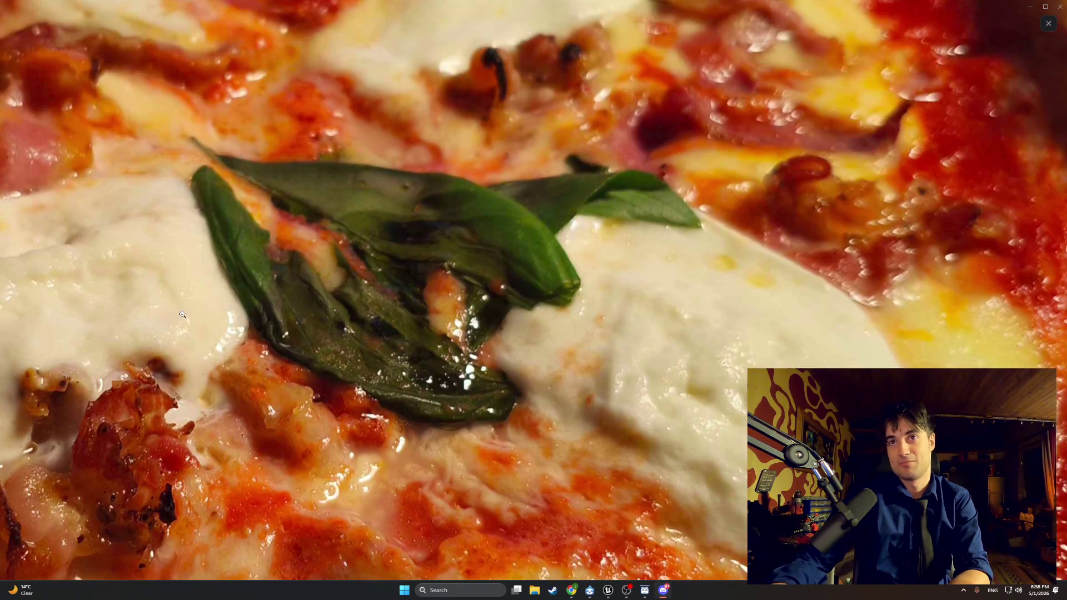
scroll(372, 322, "up", 3)
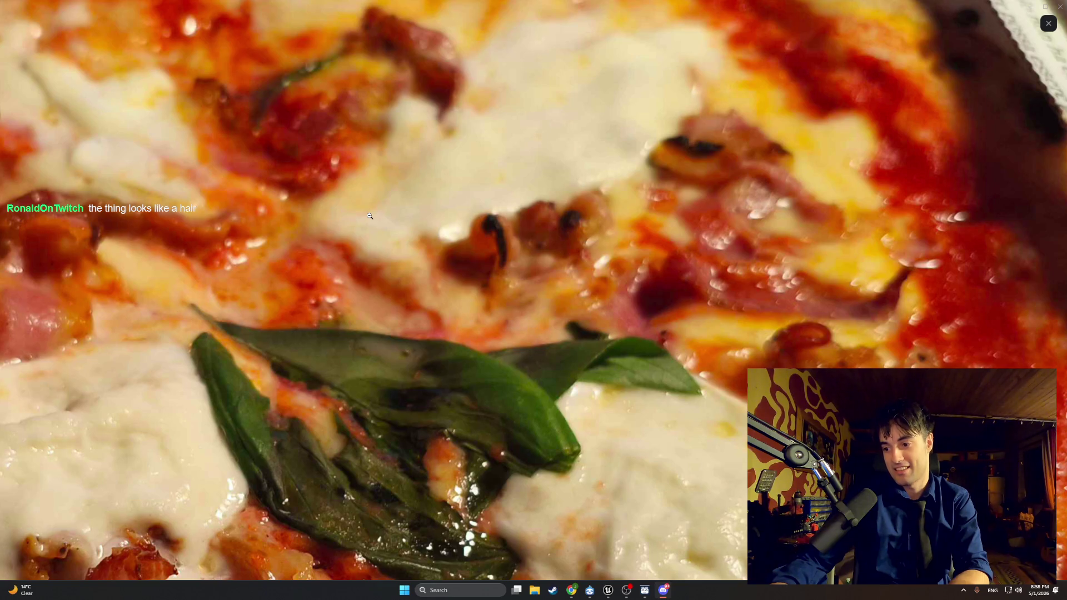
scroll(369, 216, "down", 6)
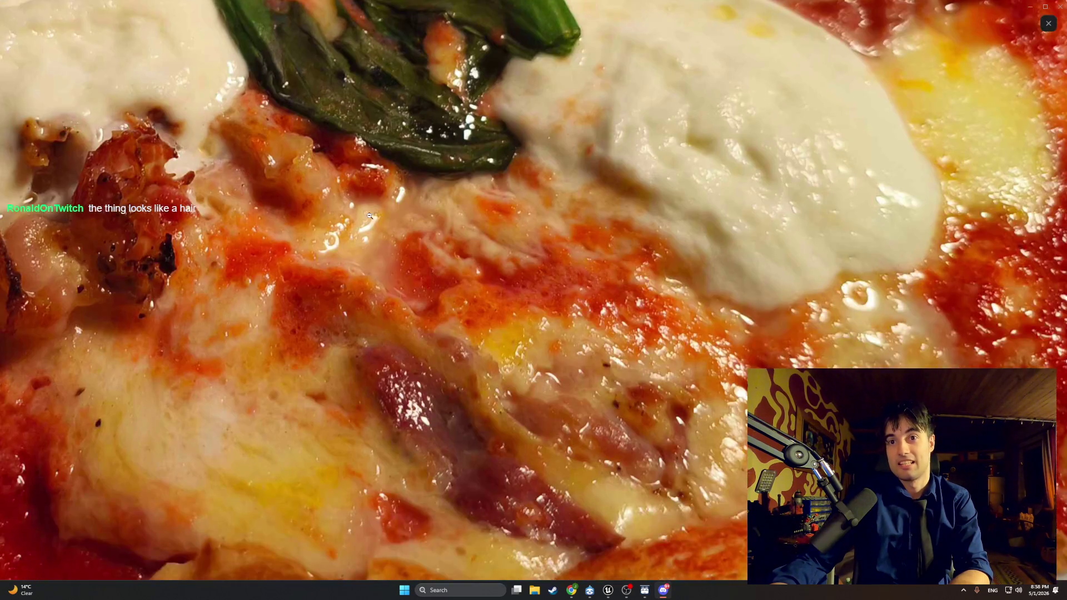
left_click(370, 216)
left_click(364, 238)
left_click(549, 450)
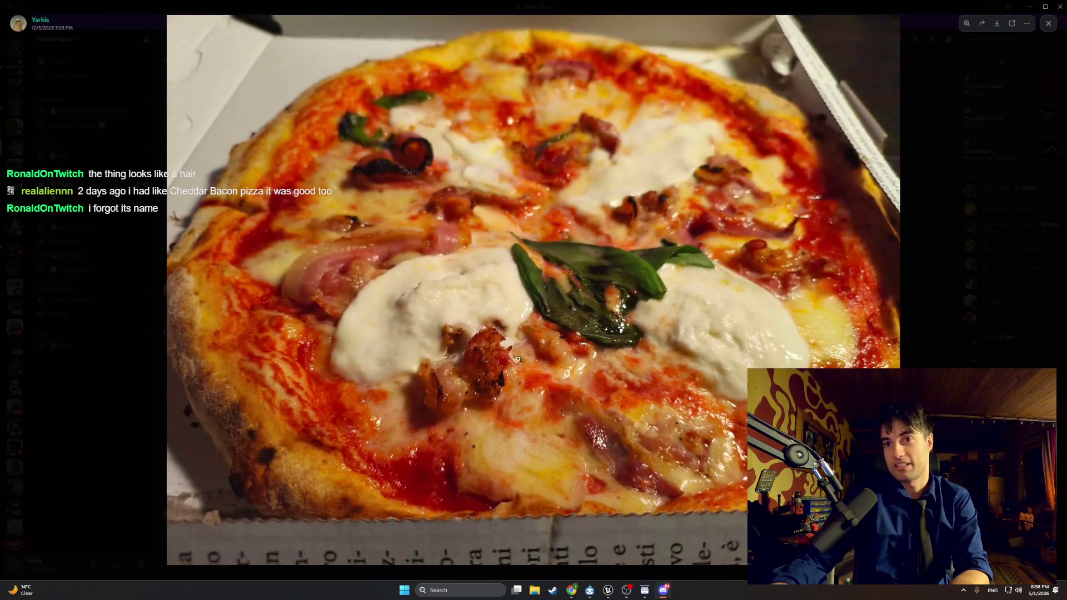
left_click(343, 156)
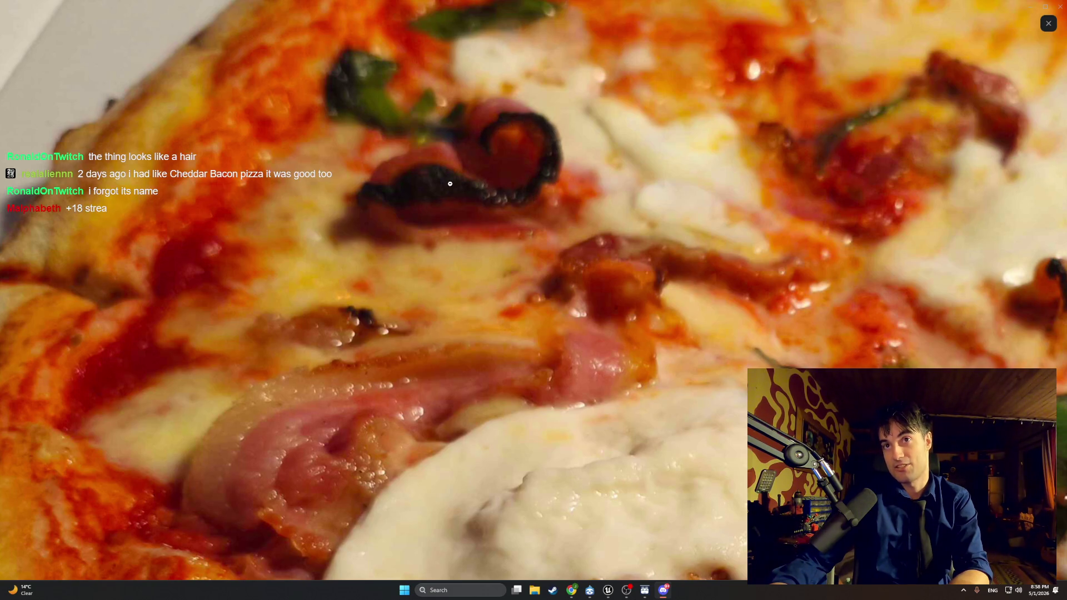
left_click(492, 138)
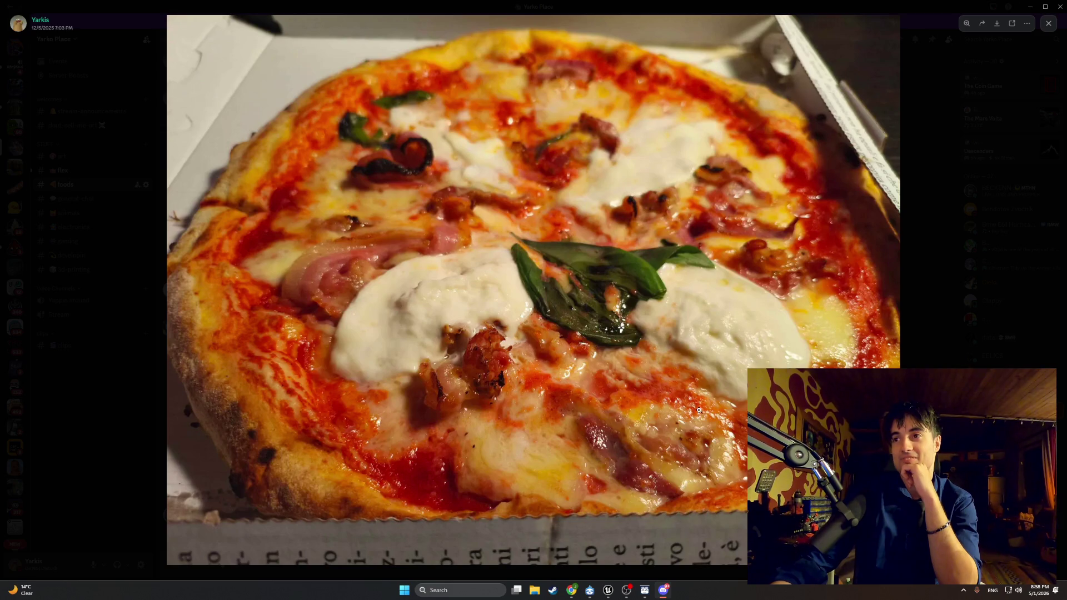
left_click(912, 325)
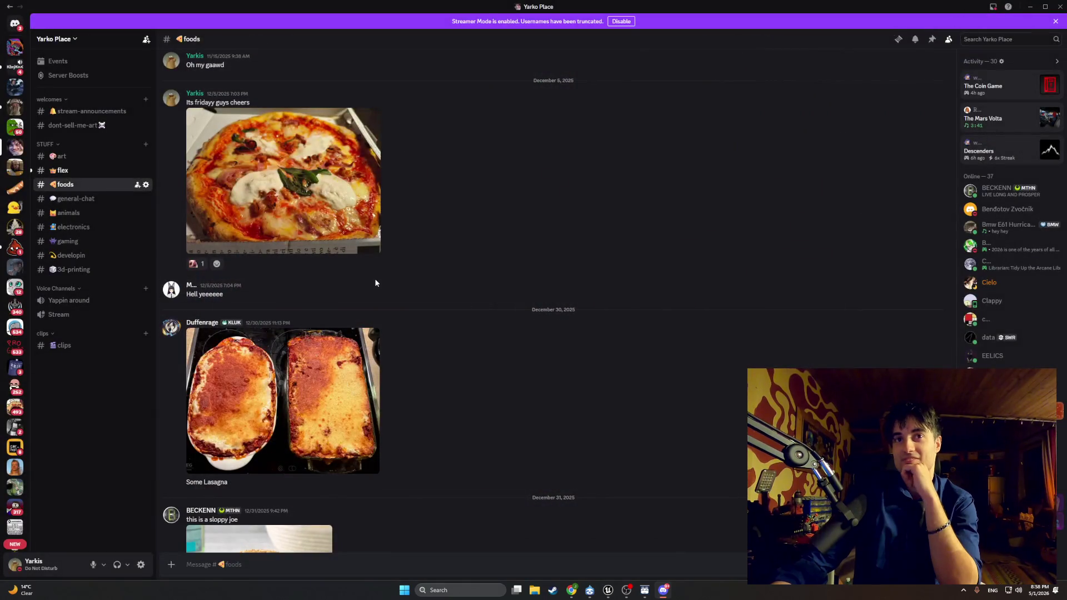
Scroll up #foods and view the September 16 pizza photo up close, then close it
scroll(374, 278, "up", 3)
scroll(374, 281, "up", 10)
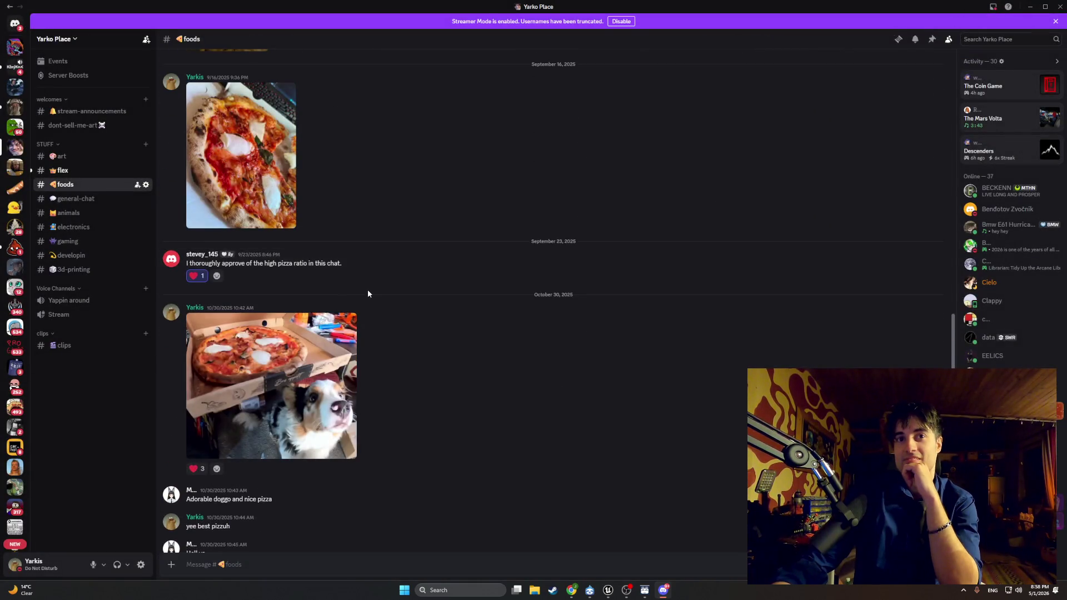
left_click(276, 300)
left_click(610, 323)
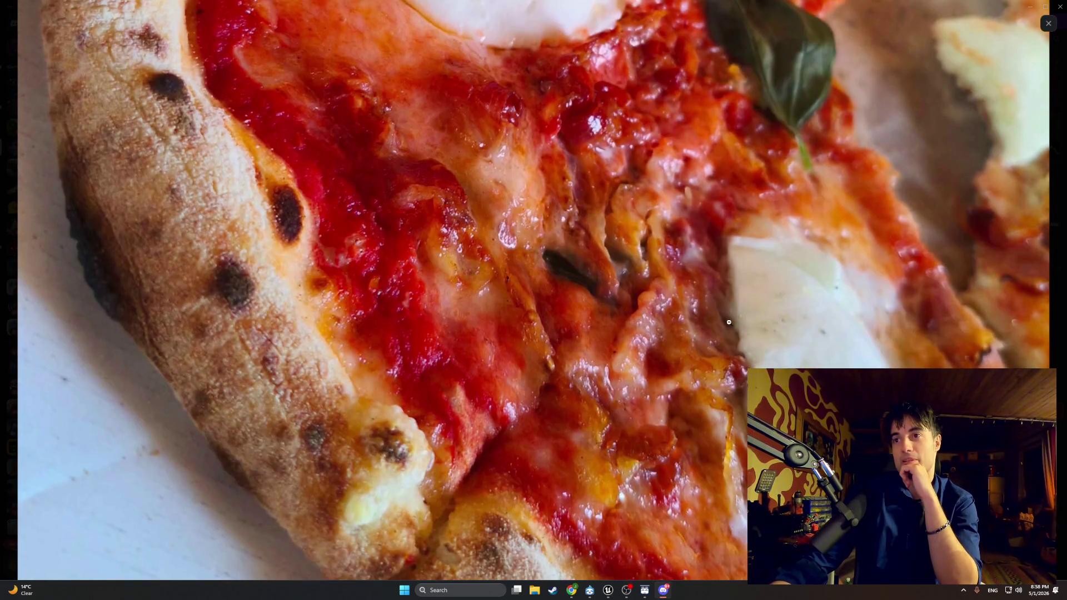
left_click(630, 261)
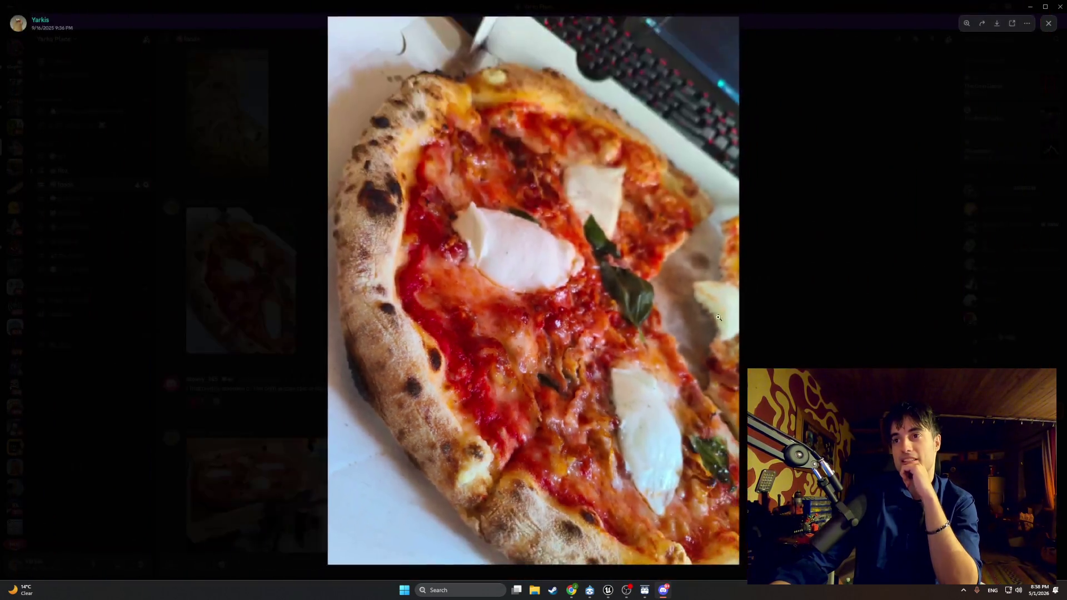
left_click(826, 272)
Open the October 30 pizza-and-dog photo, zoom on the pizza top, then close it
left_click(307, 460)
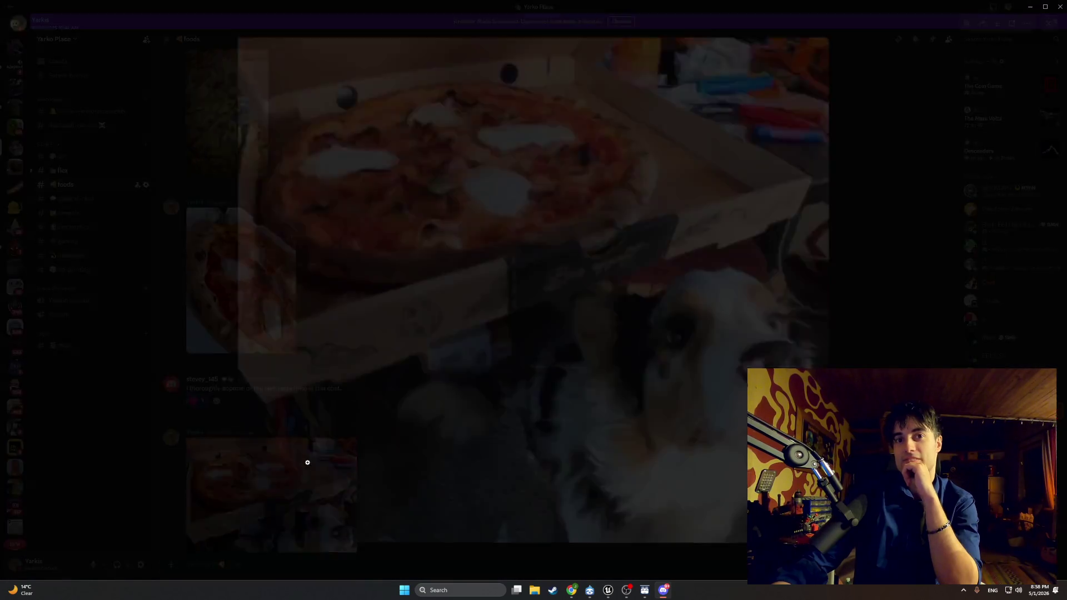
left_click(643, 402)
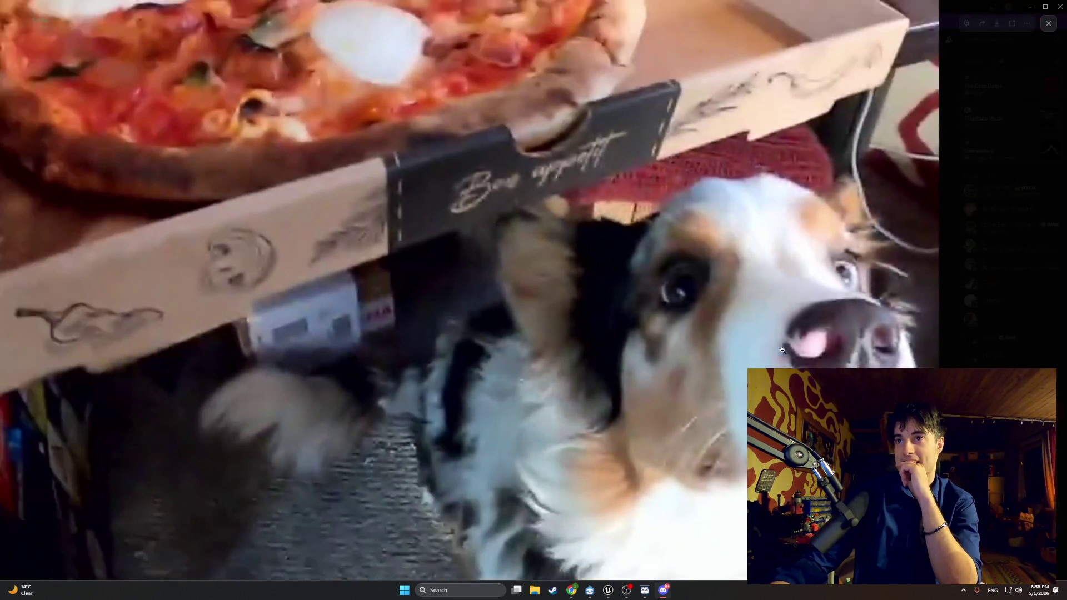
left_click(453, 152)
left_click(453, 152)
left_click(453, 152)
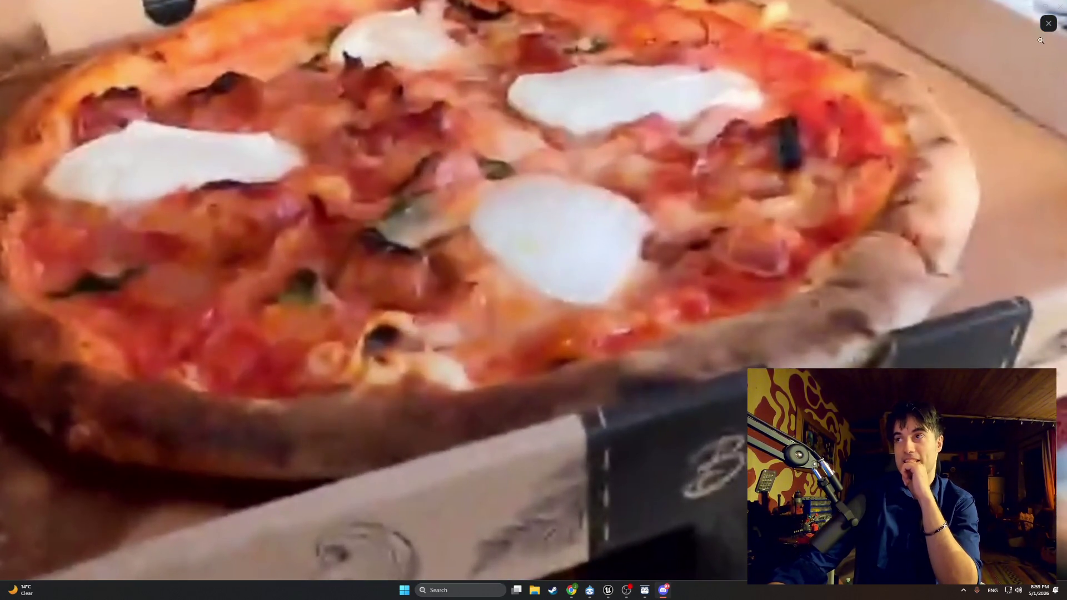
key("Escape")
View an older pizza photo zoomed on the mozzarella, then minimize Discord to reveal Unreal Editor
scroll(392, 279, "up", 15)
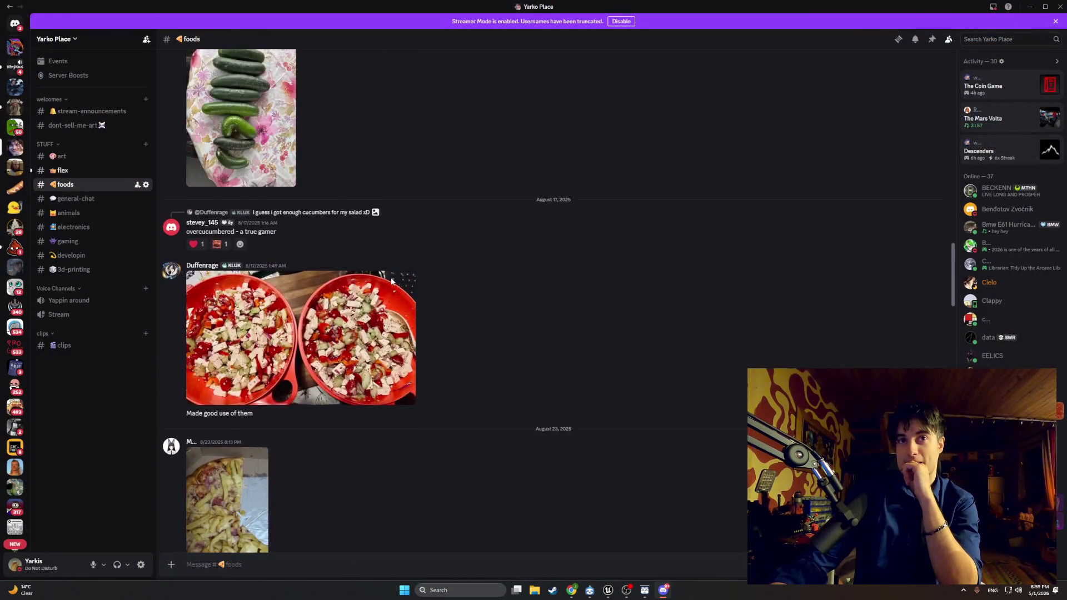
left_click(370, 310)
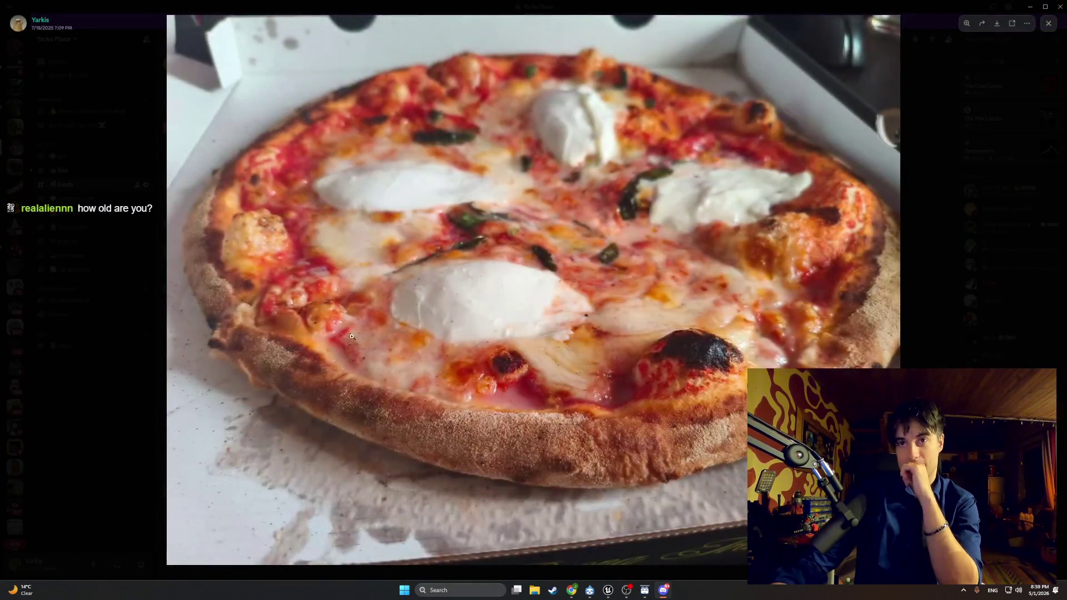
left_click(520, 304)
left_click(520, 304)
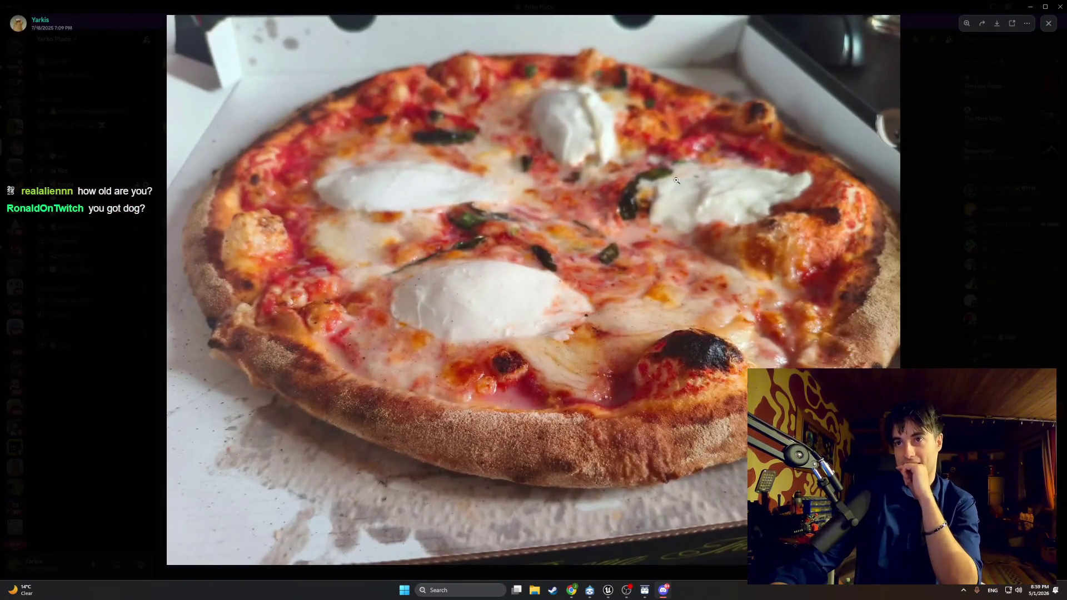
left_click(1025, 7)
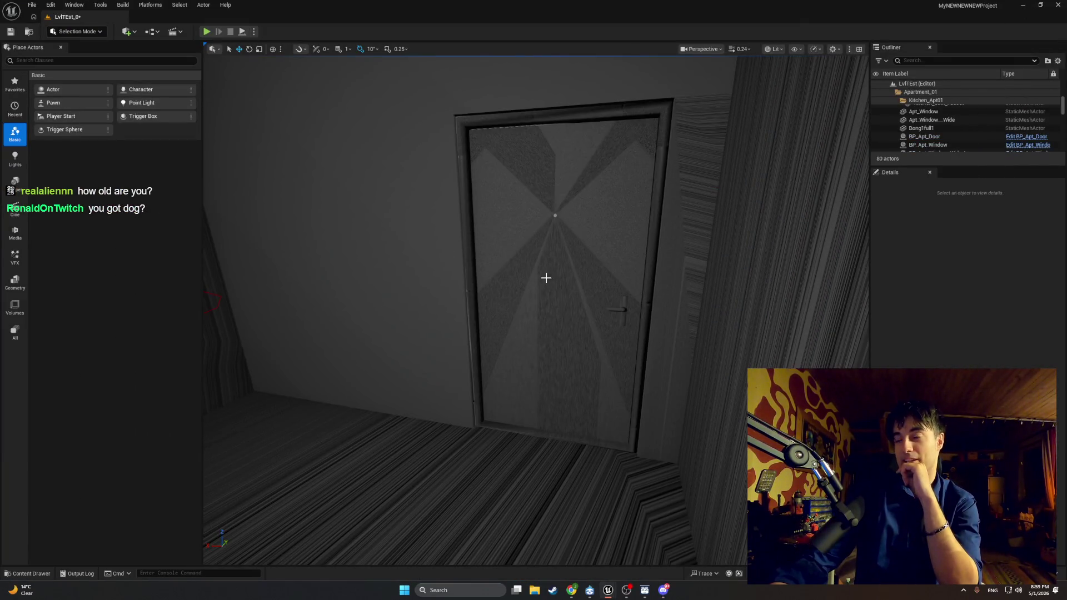
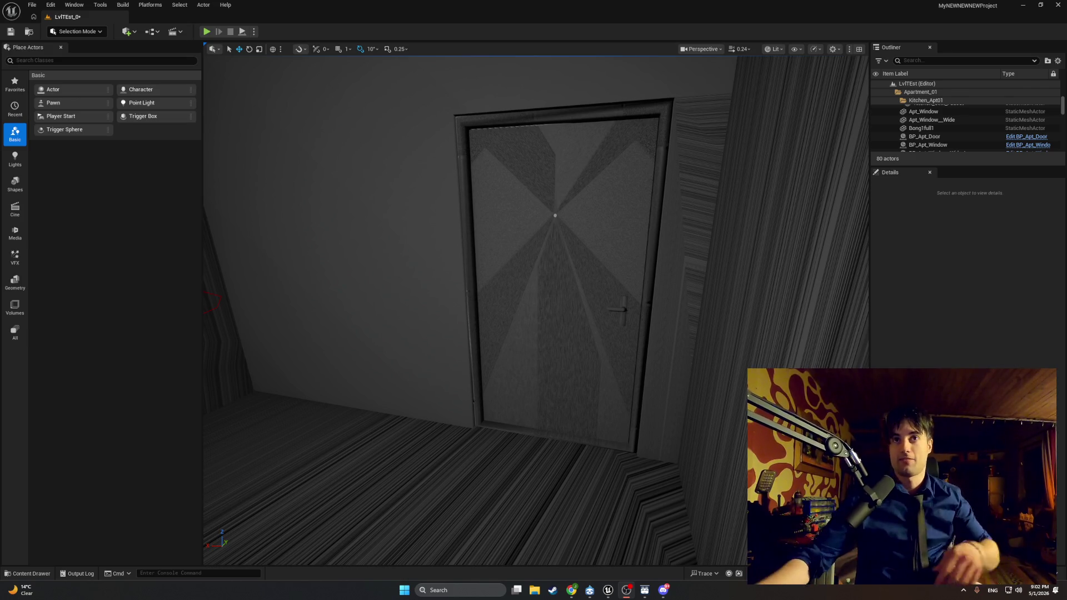
Select the Apt_Apt1 mesh, frame the door and run a quick test play of the level
left_click(369, 386)
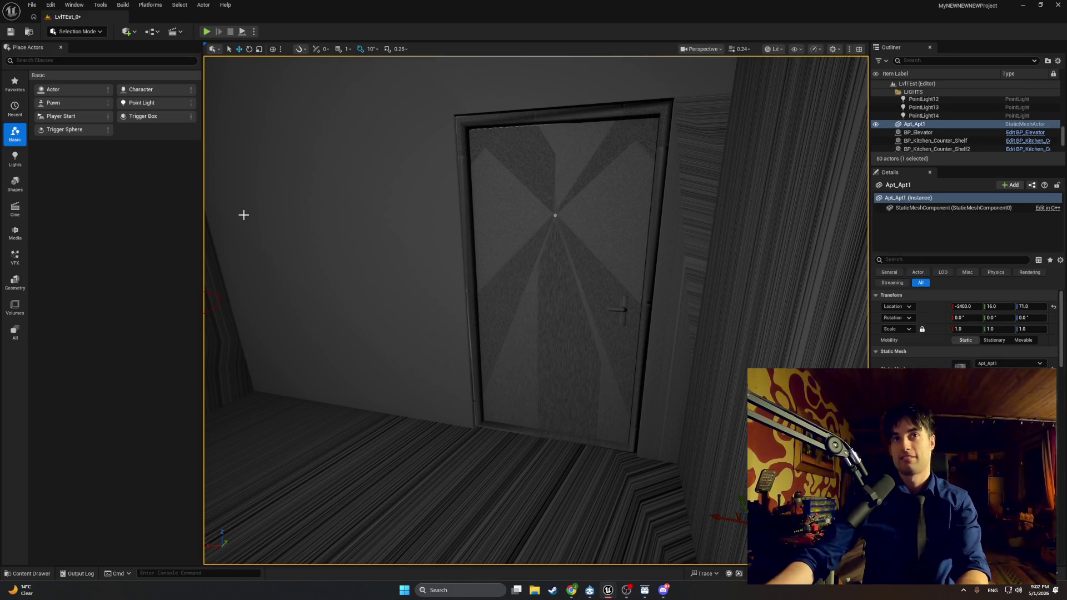
mouse_move(236, 98)
left_mouse_down()
mouse_move(267, 71)
mouse_move(233, 73)
mouse_move(280, 83)
mouse_move(266, 83)
left_mouse_up()
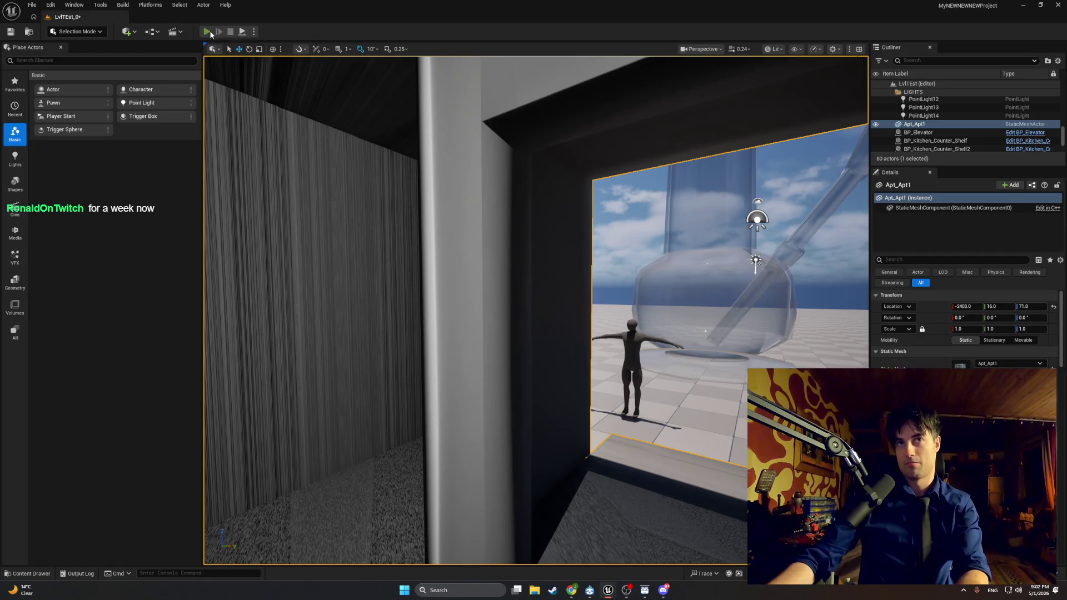
left_click(208, 32)
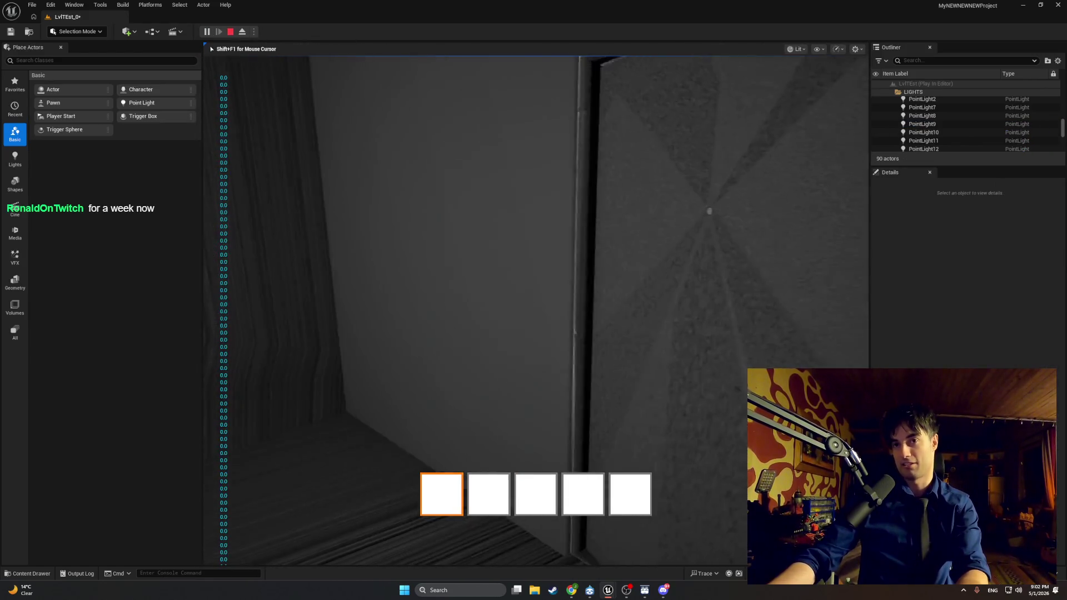
key("Escape")
left_click(831, 310)
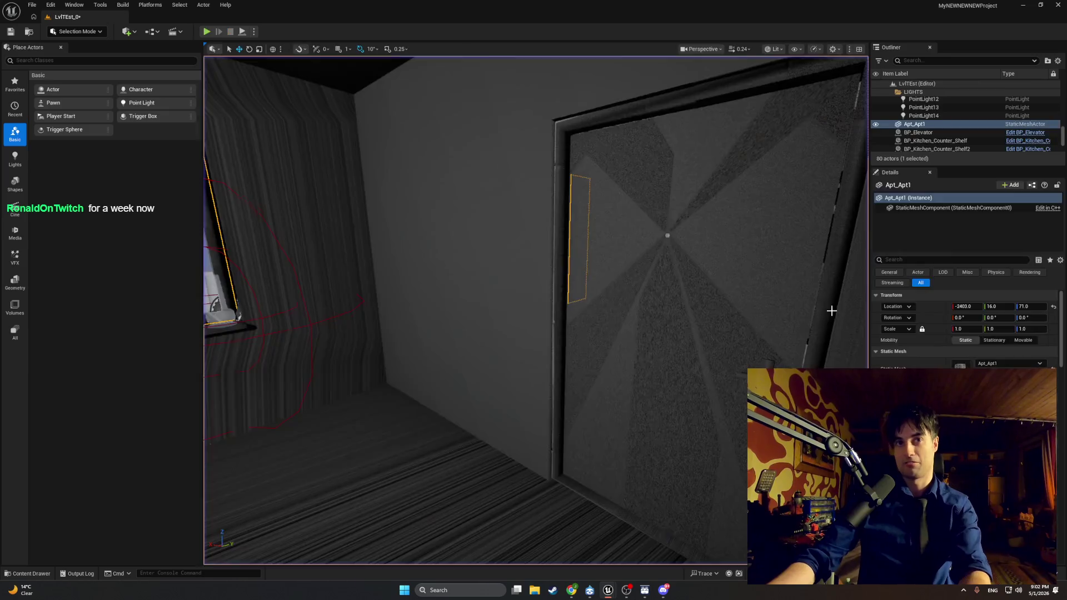
mouse_move(400, 212)
left_mouse_down()
mouse_move(367, 244)
mouse_move(400, 212)
left_mouse_up()
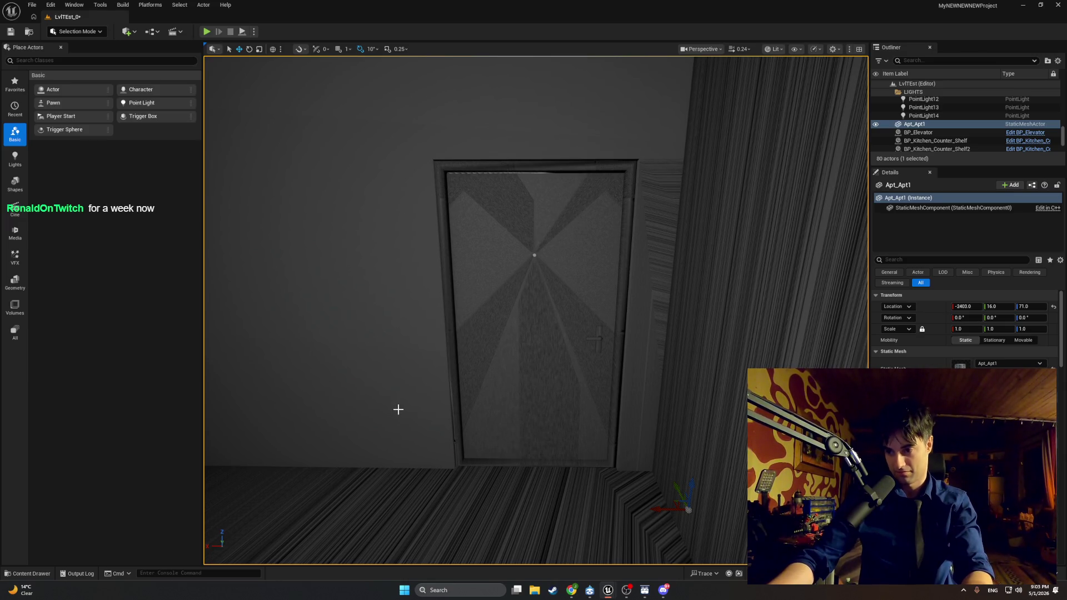
Bring the BP_MasterSwingDoor EventGraph forward with the SET and delta-seconds nodes in view
mouse_move(608, 590)
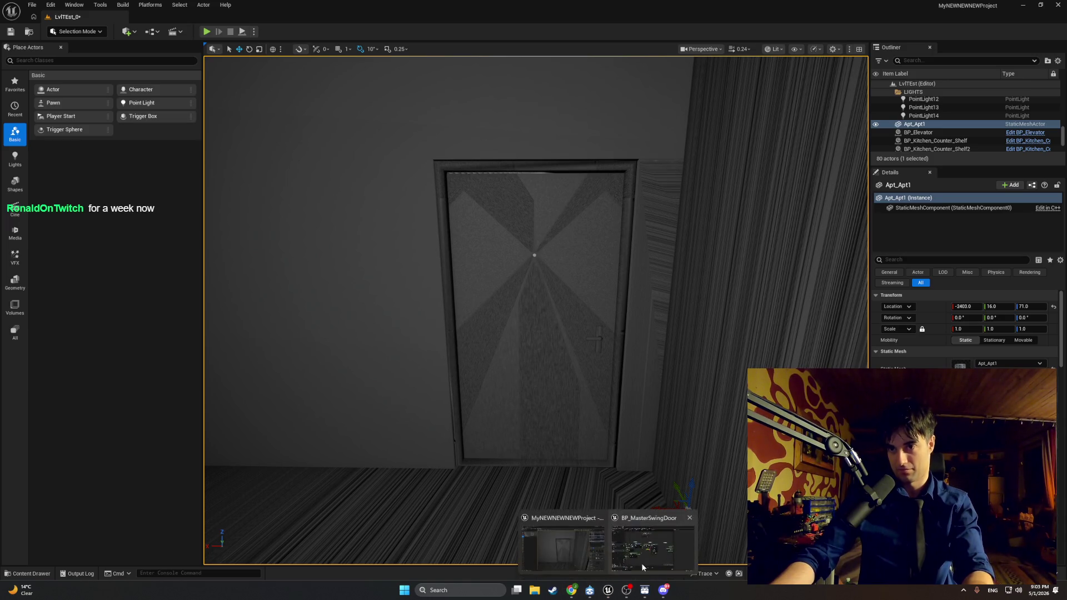
left_click(641, 562)
left_click_drag(453, 344, 491, 352)
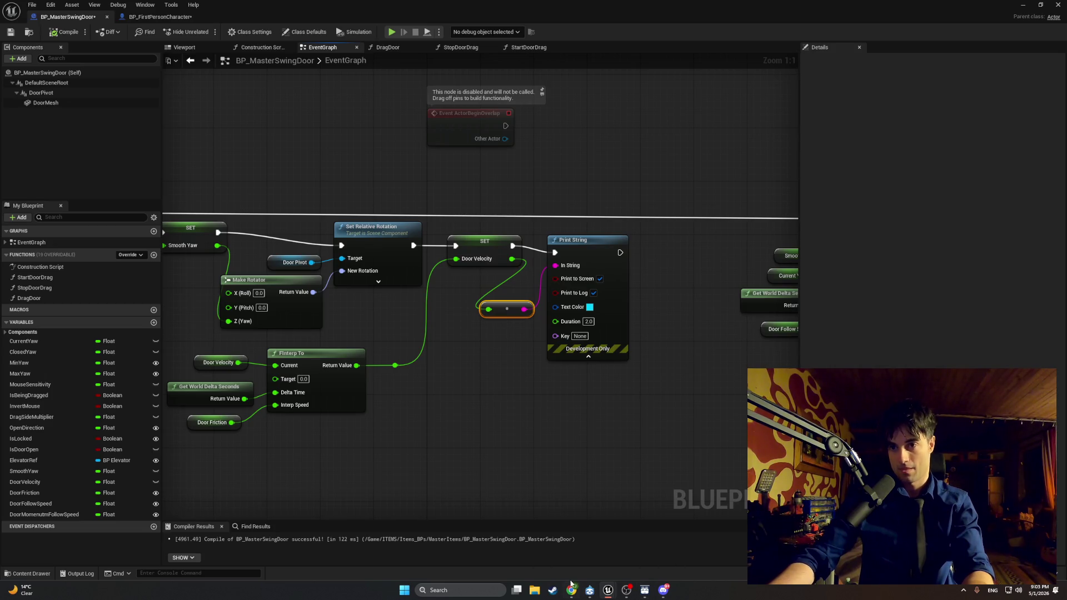
mouse_move(608, 591)
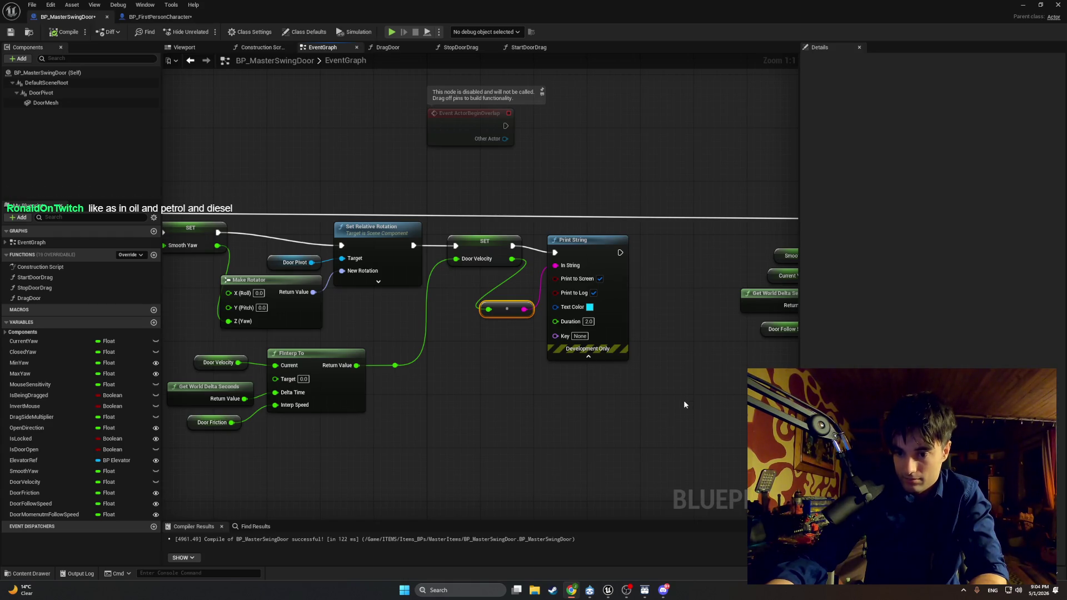
left_click_drag(678, 414, 695, 415)
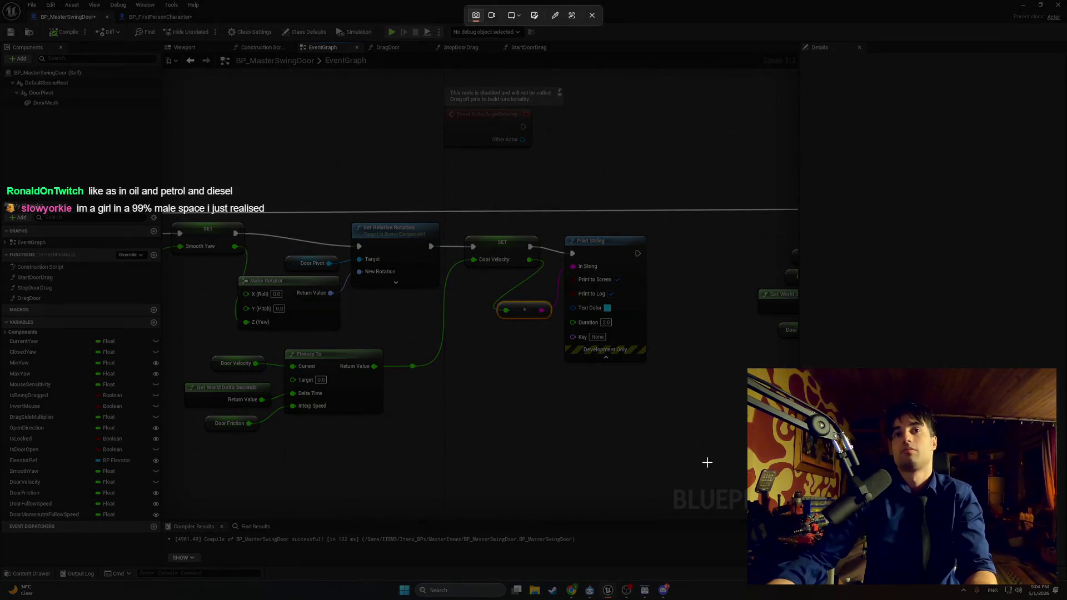
Slide the rotation and velocity nodes right, then select Print String and its reroute
mouse_move(707, 472)
left_mouse_down()
mouse_move(383, 247)
mouse_move(167, 178)
left_mouse_up()
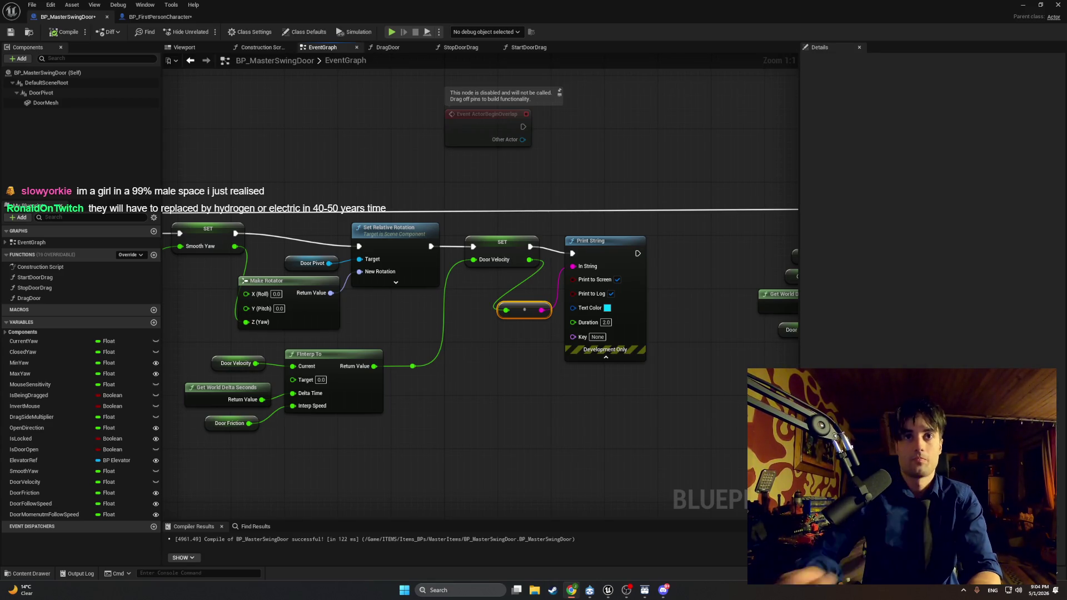
left_click(366, 316)
mouse_move(250, 487)
left_mouse_down()
mouse_move(455, 229)
mouse_move(681, 232)
left_mouse_up()
left_click_drag(369, 230, 409, 231)
left_click(267, 259)
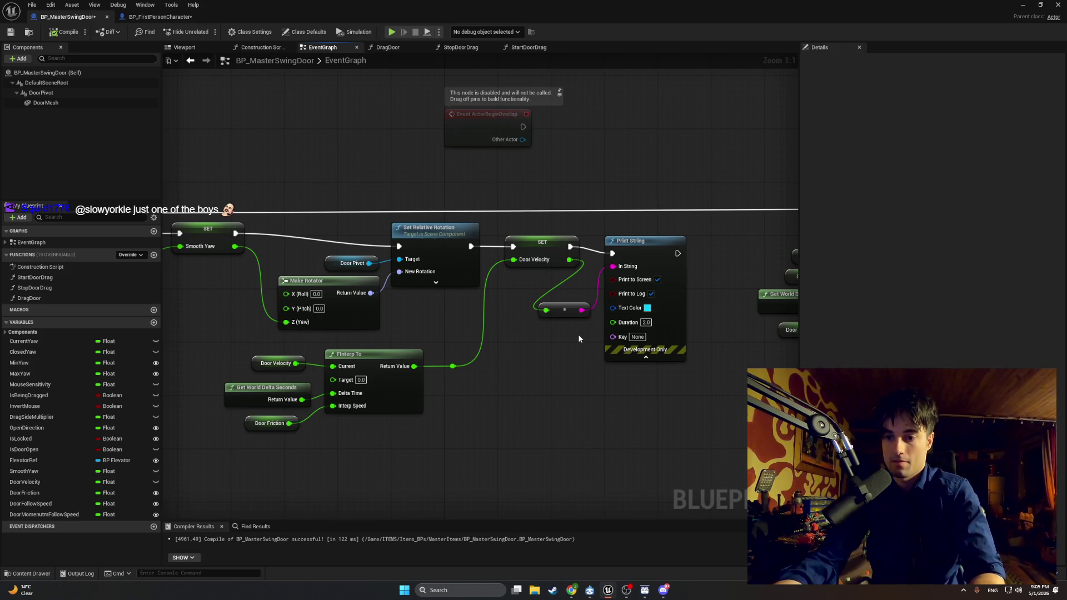
mouse_move(696, 412)
left_mouse_down()
mouse_move(628, 277)
mouse_move(573, 303)
left_mouse_up()
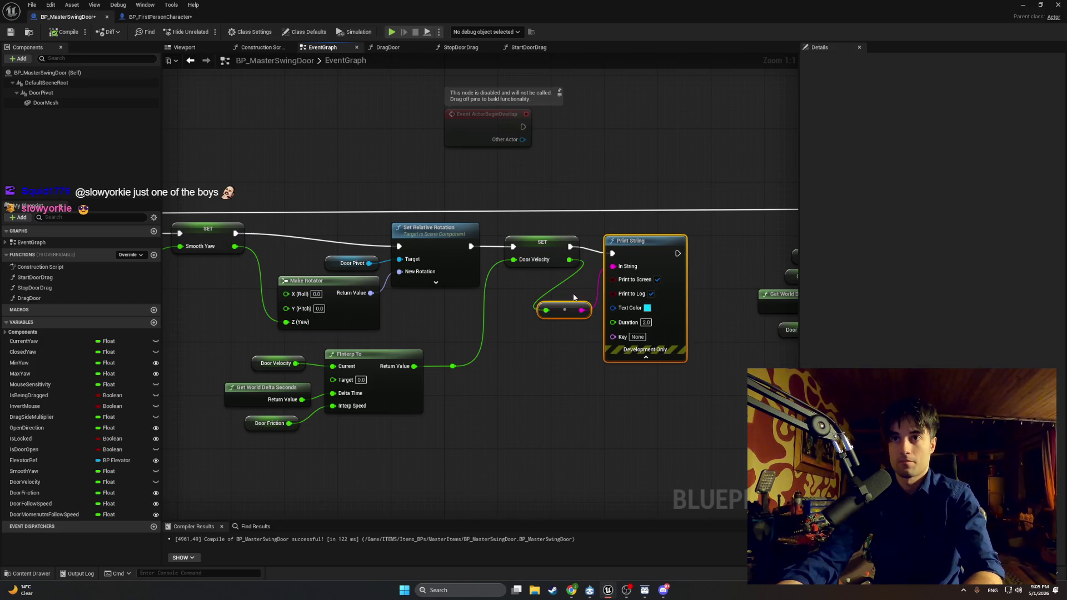
Delete the Print String and reroute nodes from the EventGraph and switch to DragDoor
key("Delete")
left_click(383, 49)
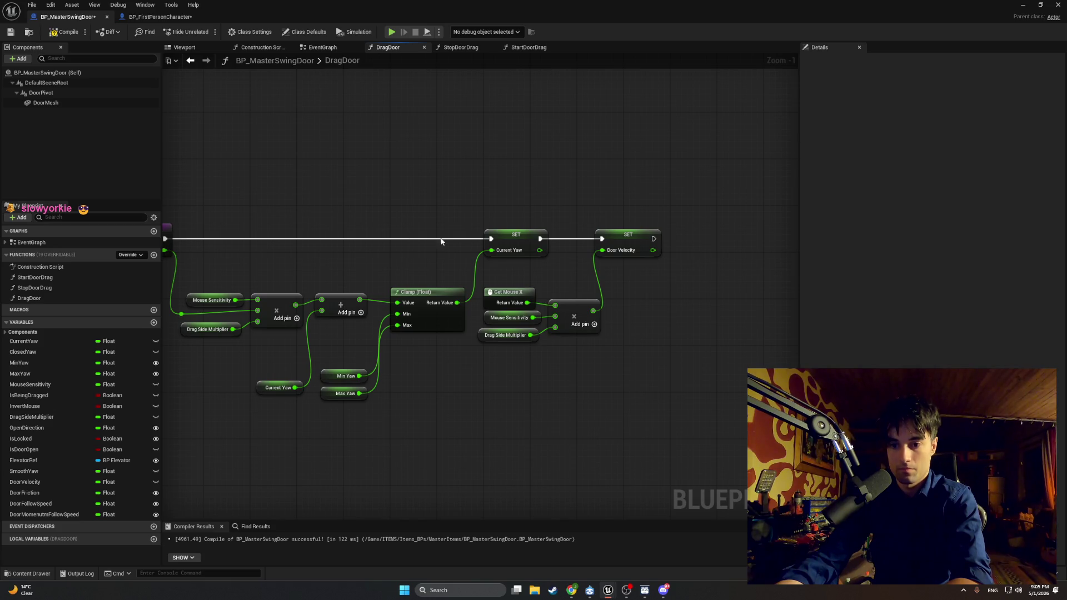
left_click_drag(444, 238, 367, 237)
Add a Print String node in DragDoor, wired after SET Door Velocity, then minimize the editor
right_click(621, 245)
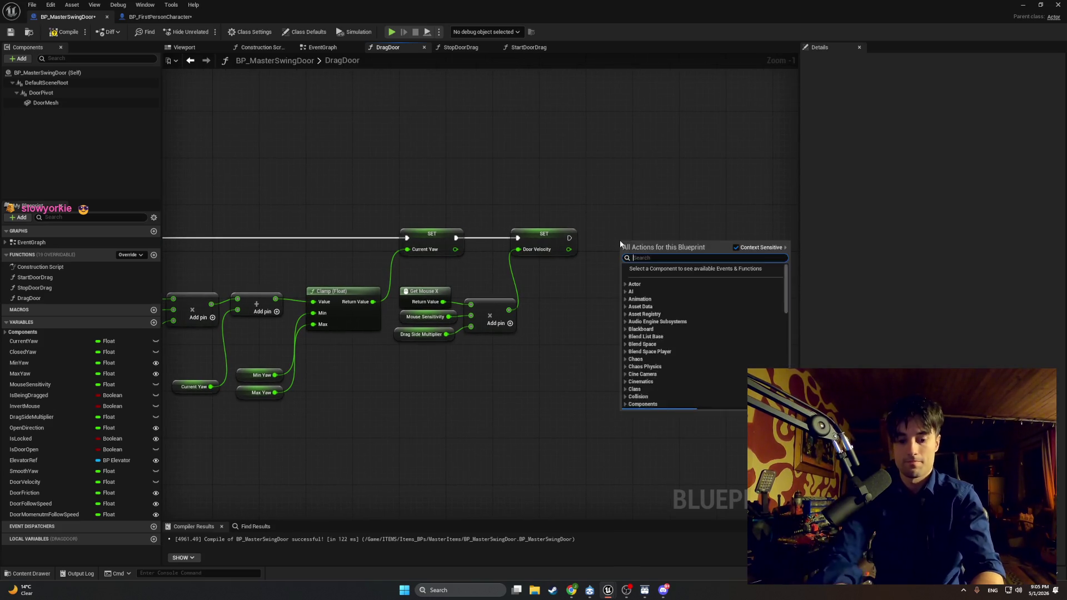
type("print")
key("Return")
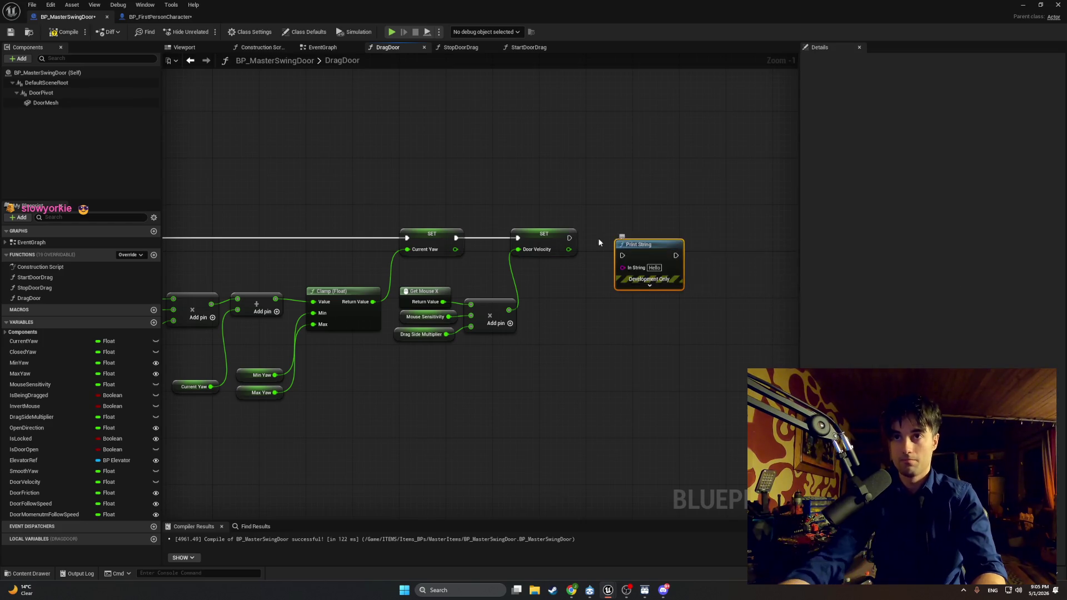
scroll(598, 238, "up", 1)
left_click(572, 245)
mouse_move(574, 246)
left_mouse_down()
mouse_move(568, 240)
mouse_move(625, 259)
mouse_move(625, 272)
left_mouse_up()
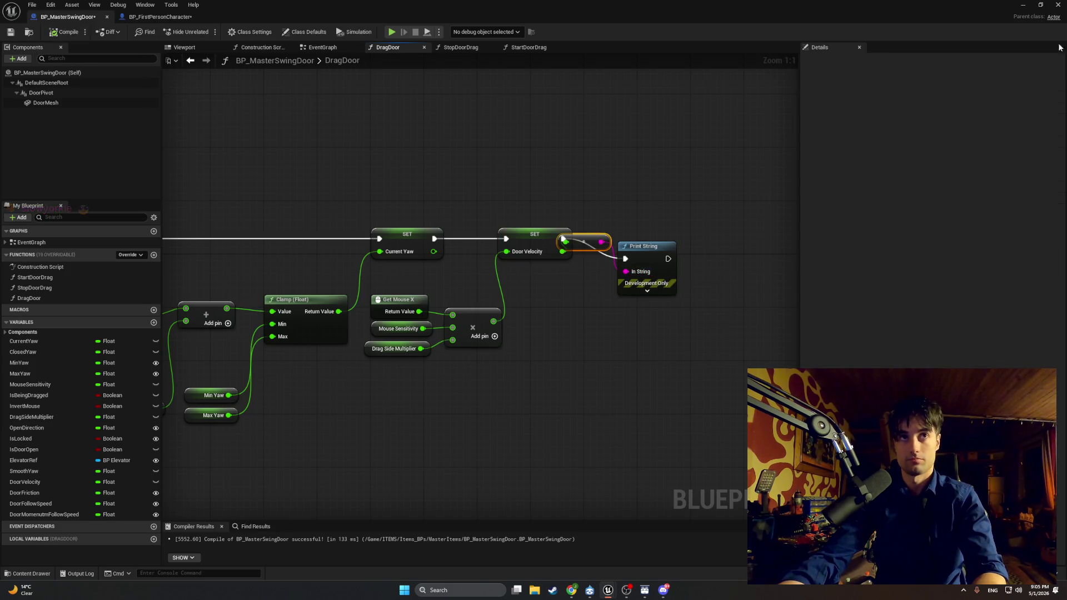
left_click(1023, 4)
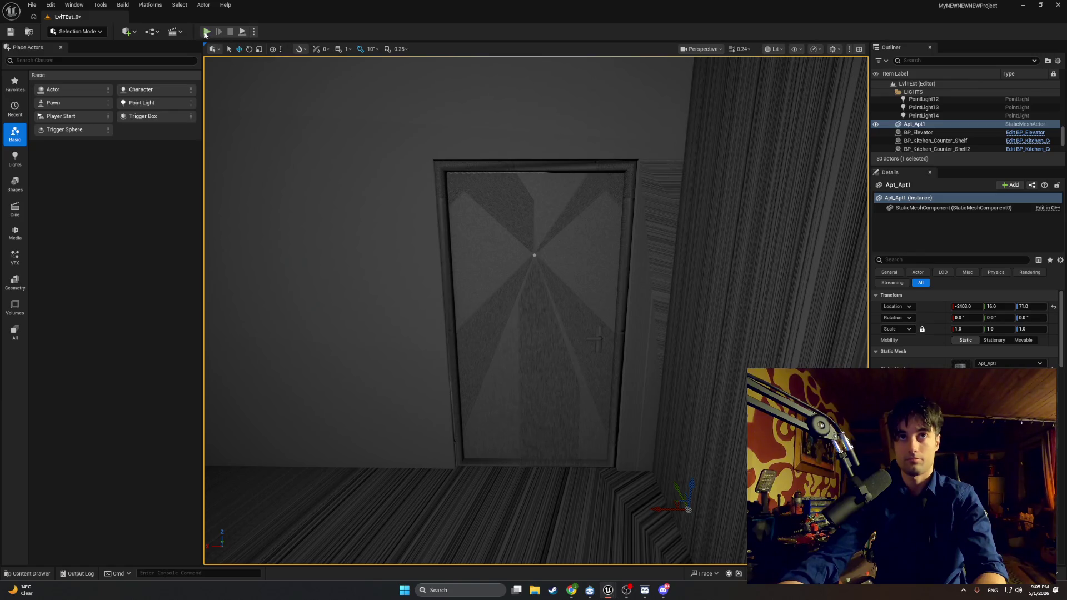
left_click(207, 31)
key("w")
key("w")
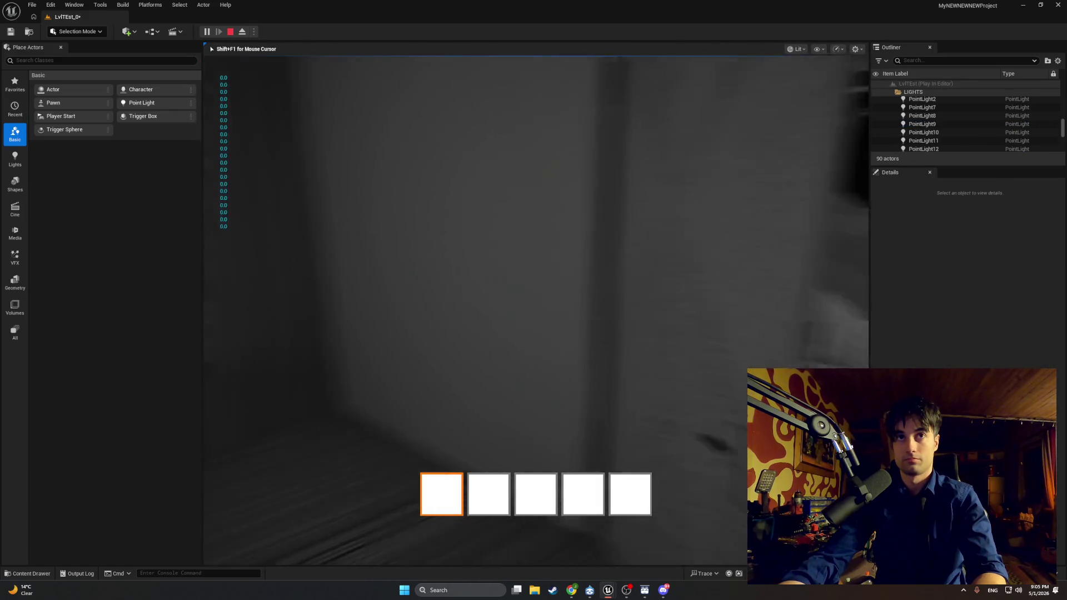
key("w")
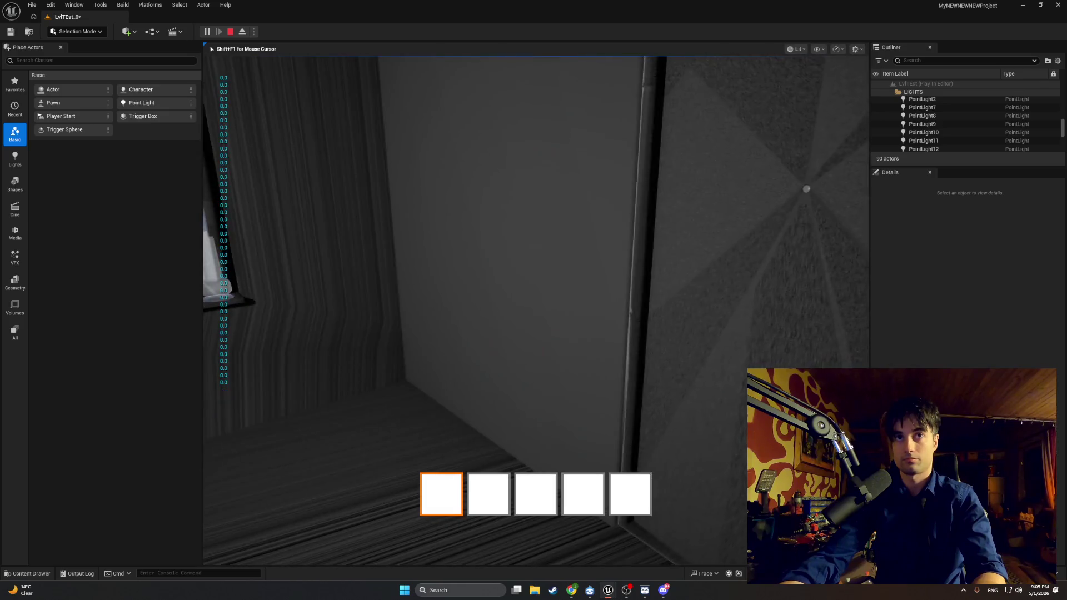
key("w")
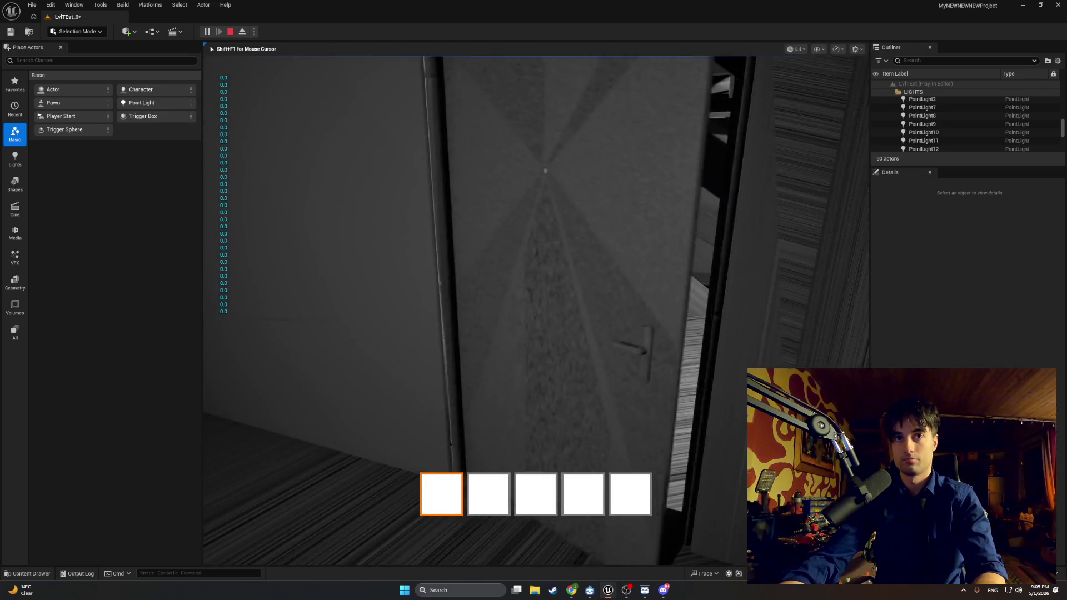
key("w")
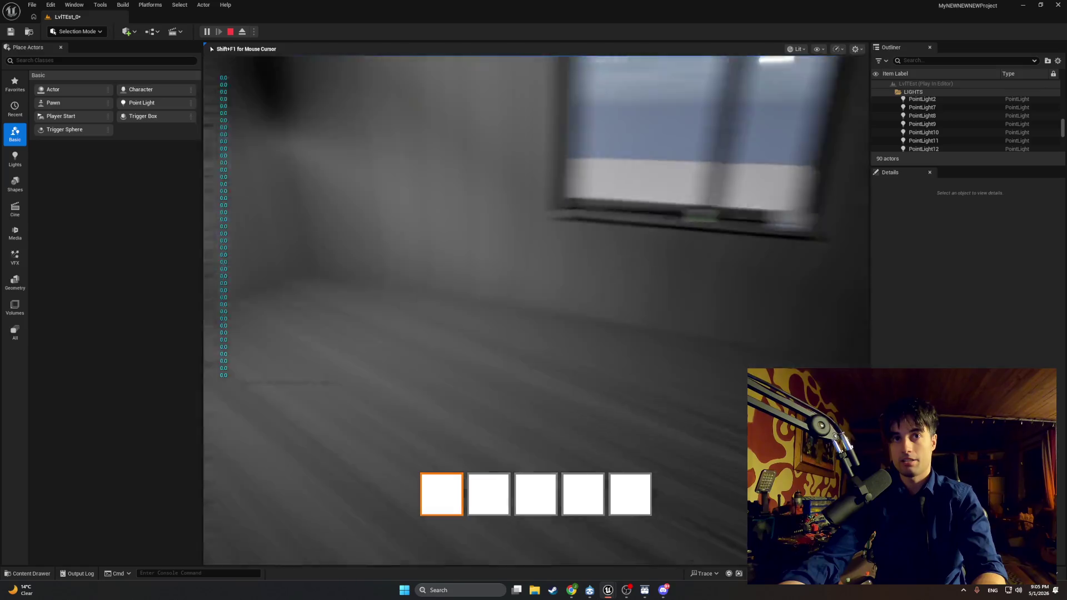
key("w")
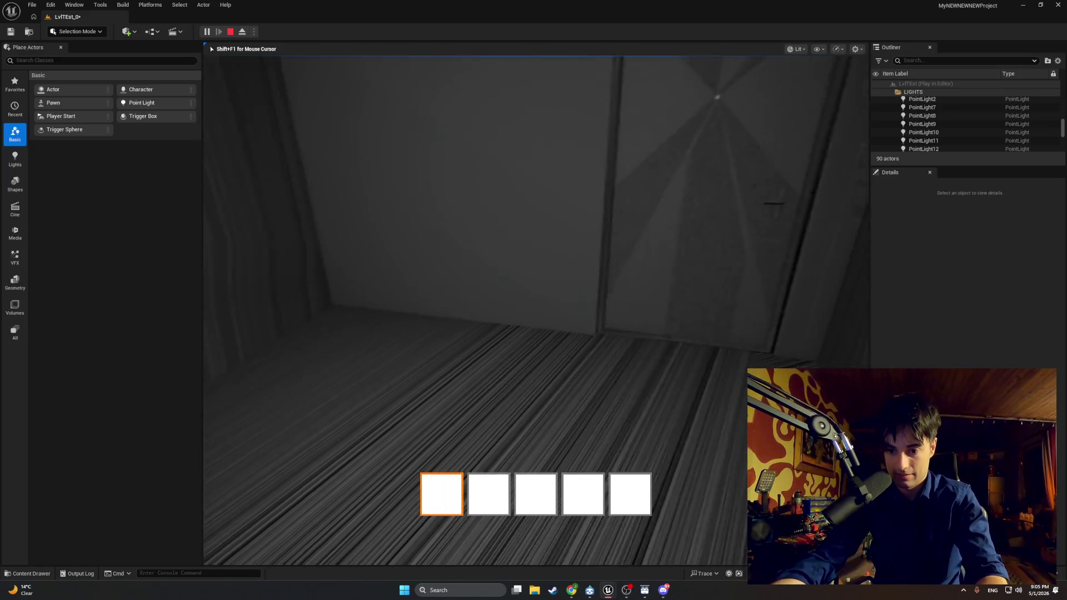
key("Escape")
left_click(622, 571)
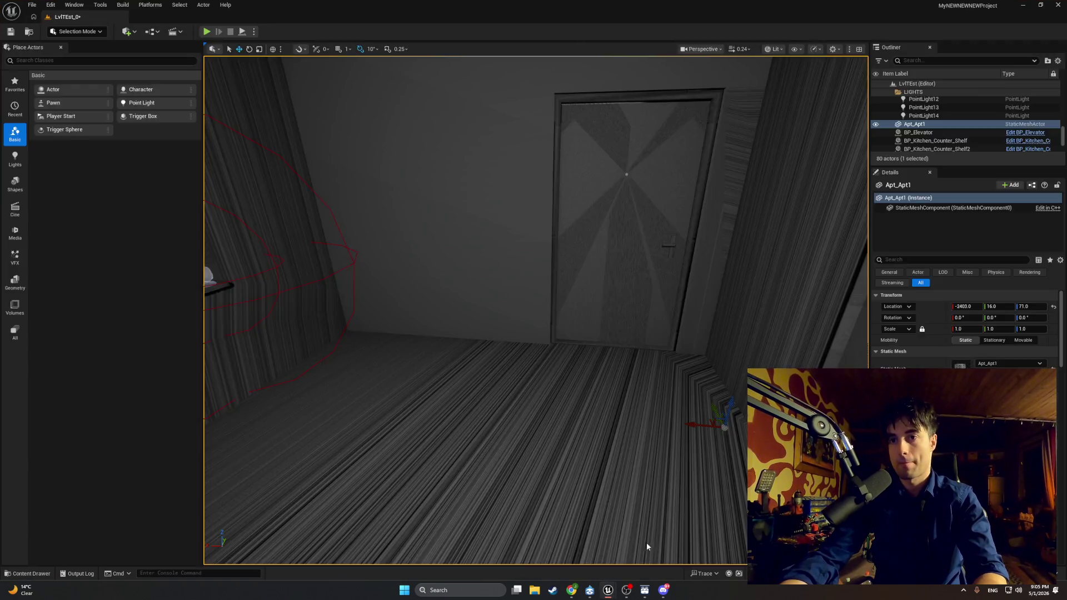
Bring back the BP_MasterSwingDoor DragDoor graph and snip a screenshot of it
left_click(580, 283)
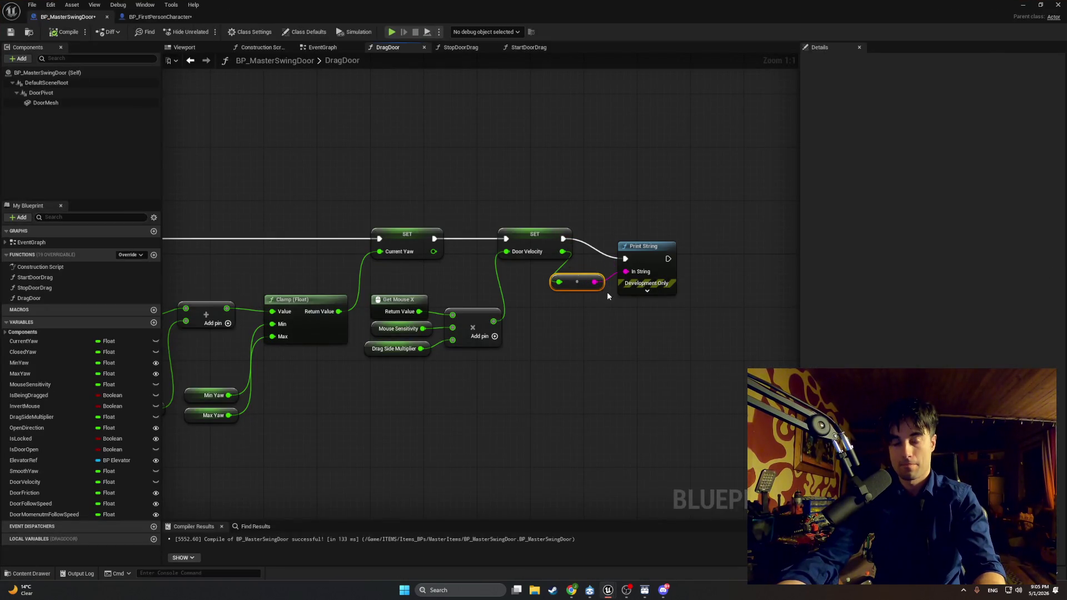
key("super+shift+s")
left_click_drag(724, 425, 345, 172)
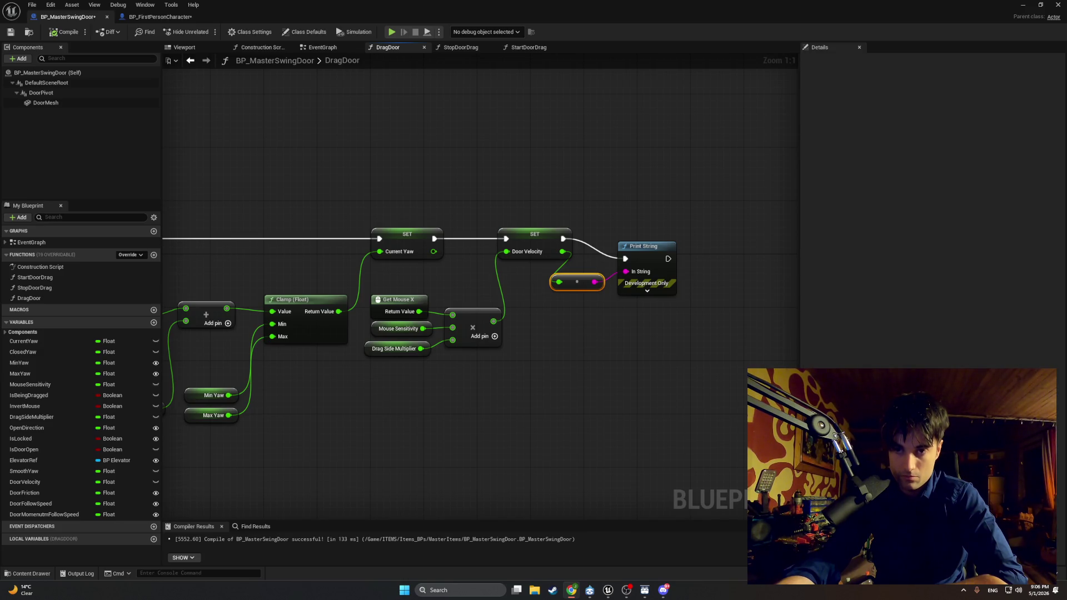
Add a Get Mouse Y node from the 'get mouse Y' search and place it above Get Mouse X
left_click(413, 301)
left_click_drag(435, 305, 481, 320)
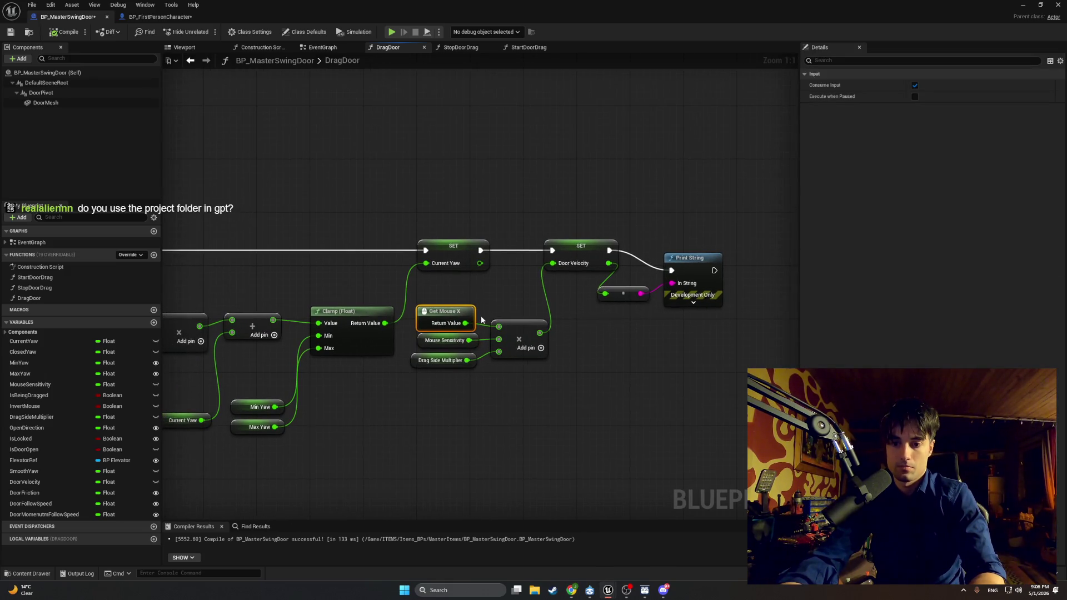
right_click(518, 422)
type("get mouse Y")
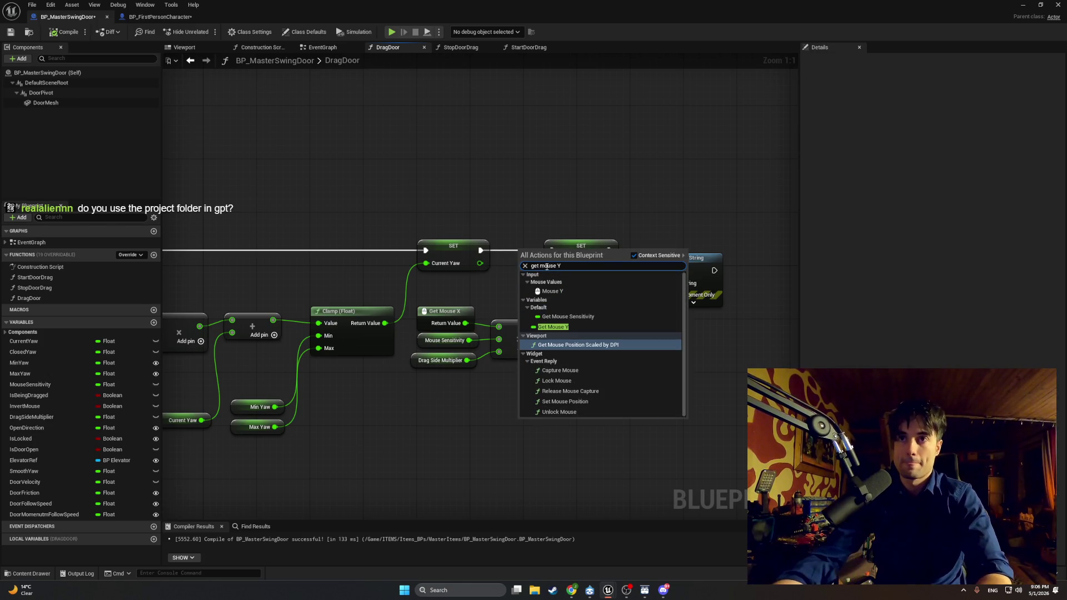
key("Escape")
mouse_move(561, 434)
left_mouse_down()
mouse_move(463, 297)
mouse_move(499, 327)
left_mouse_up()
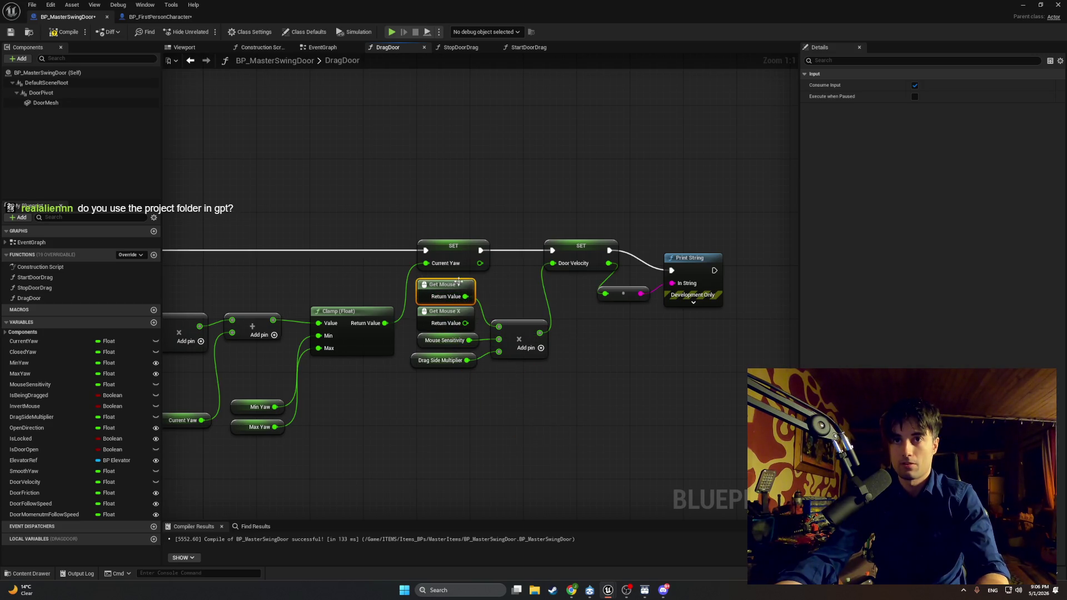
left_click(1022, 4)
left_click(206, 32)
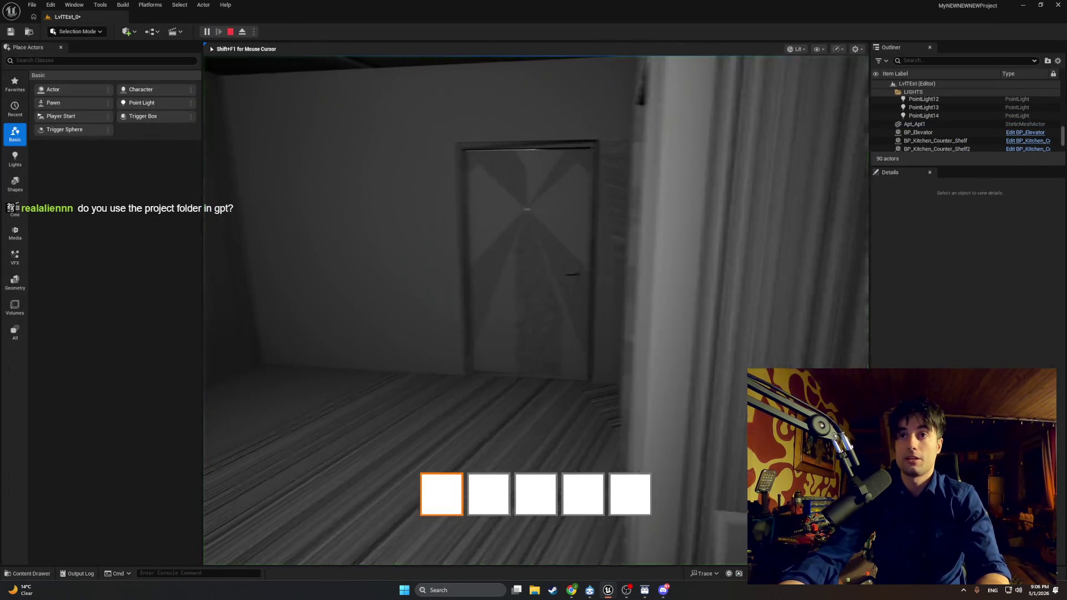
key("w")
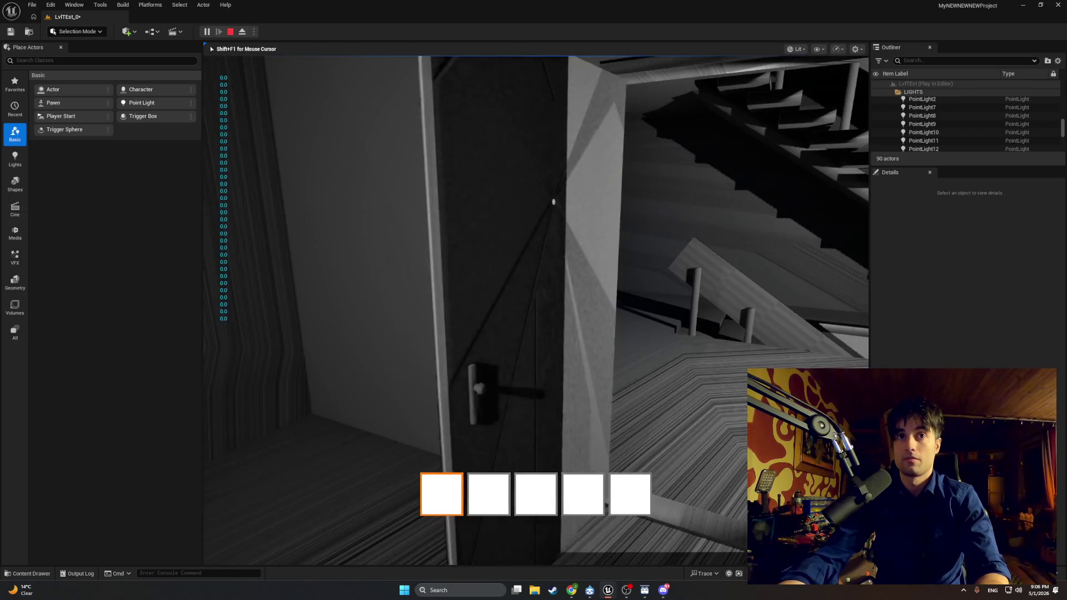
key("w")
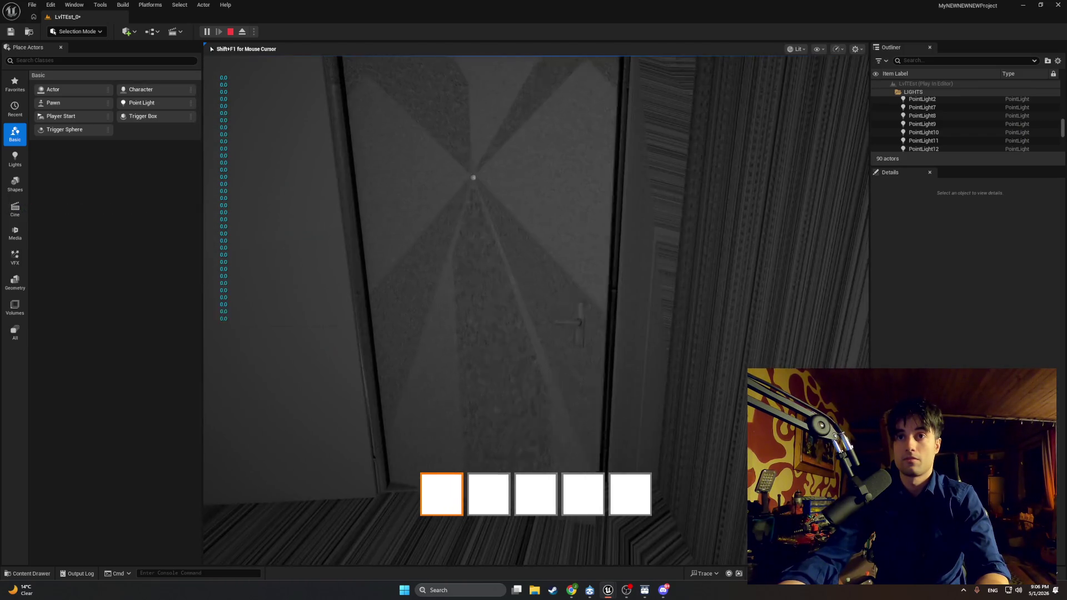
key("w")
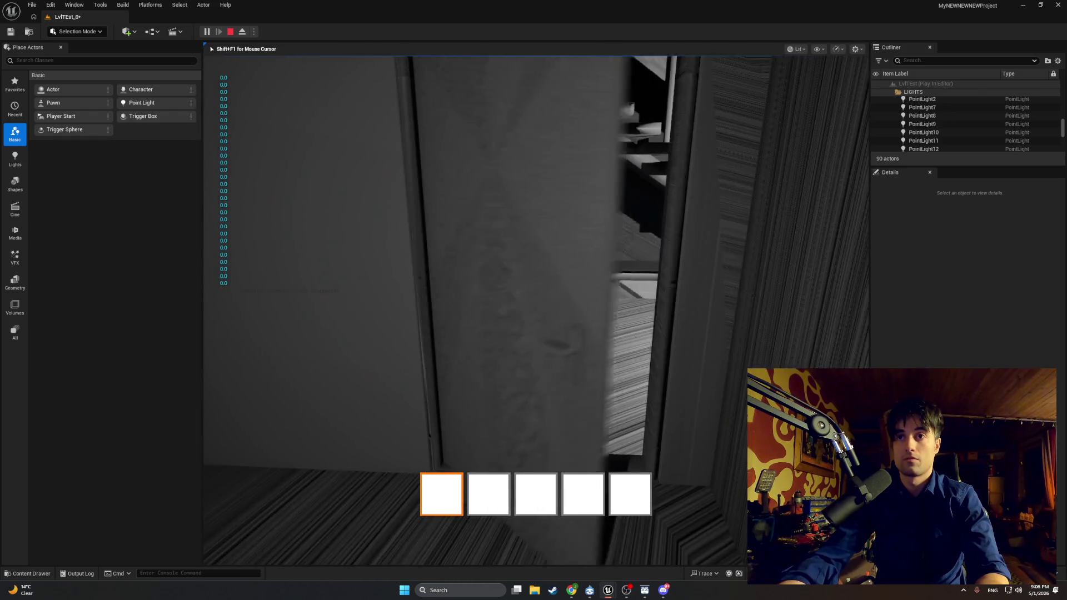
key("Escape")
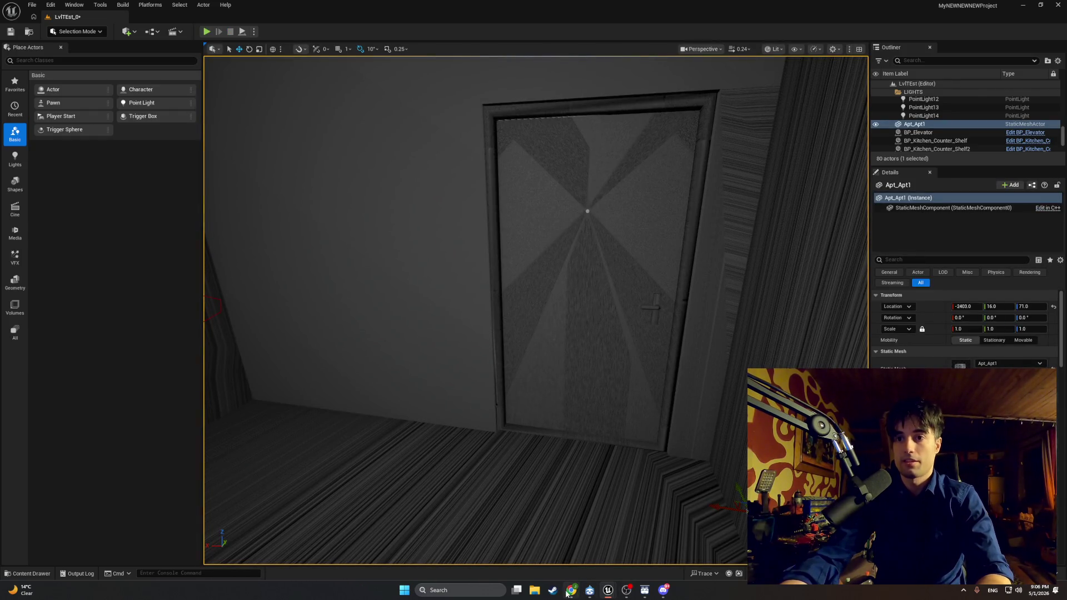
left_click(609, 591)
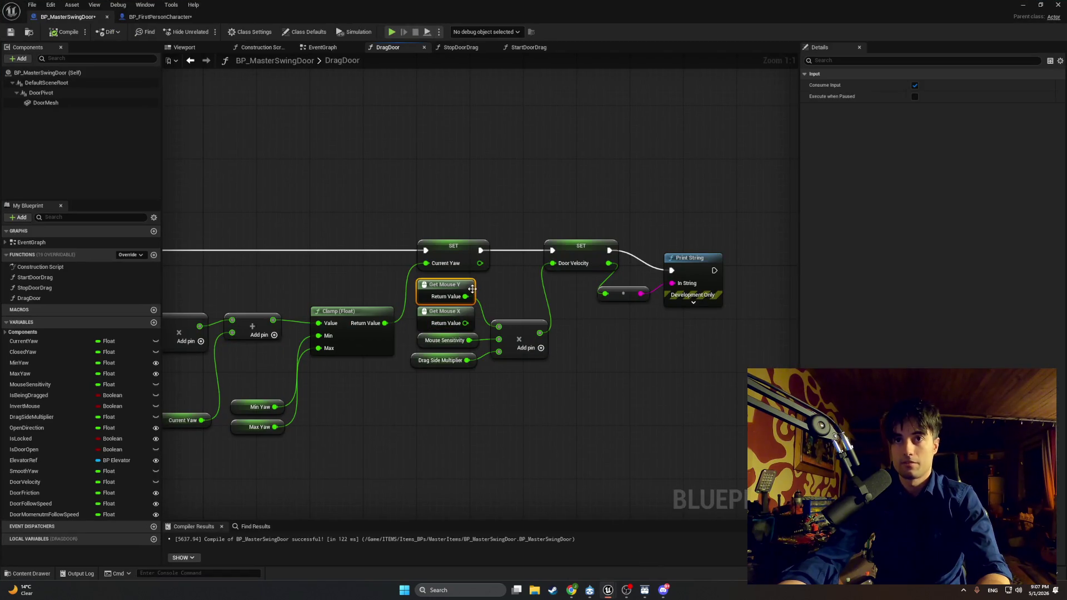
Rewire Get Mouse X into the multiplication, delete Get Mouse Y, and recentre the DragDoor graph
left_click_drag(465, 323, 498, 326)
key("Delete")
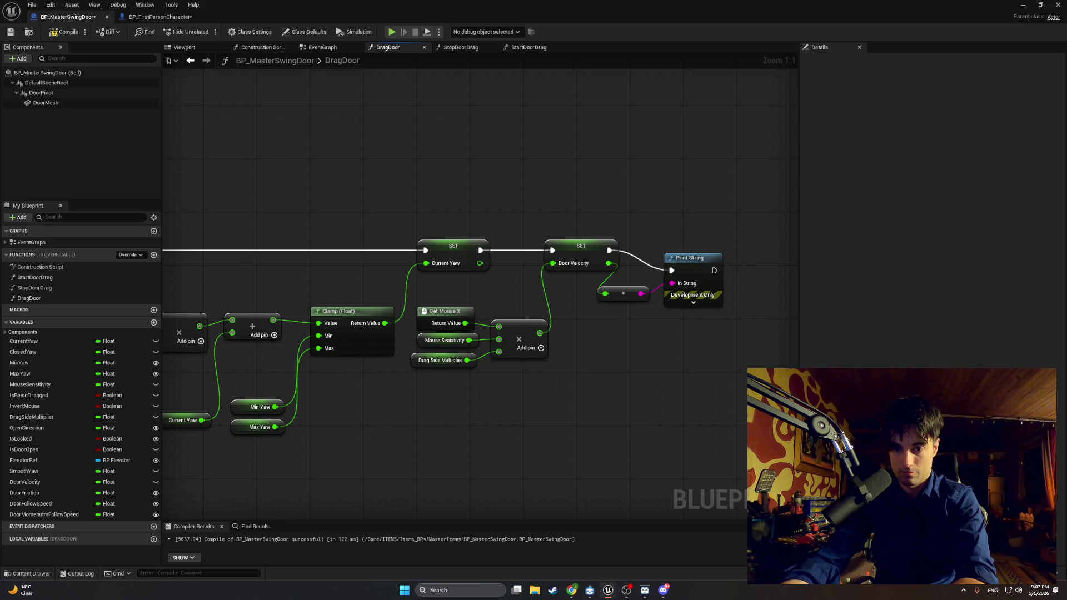
key("alt+Tab")
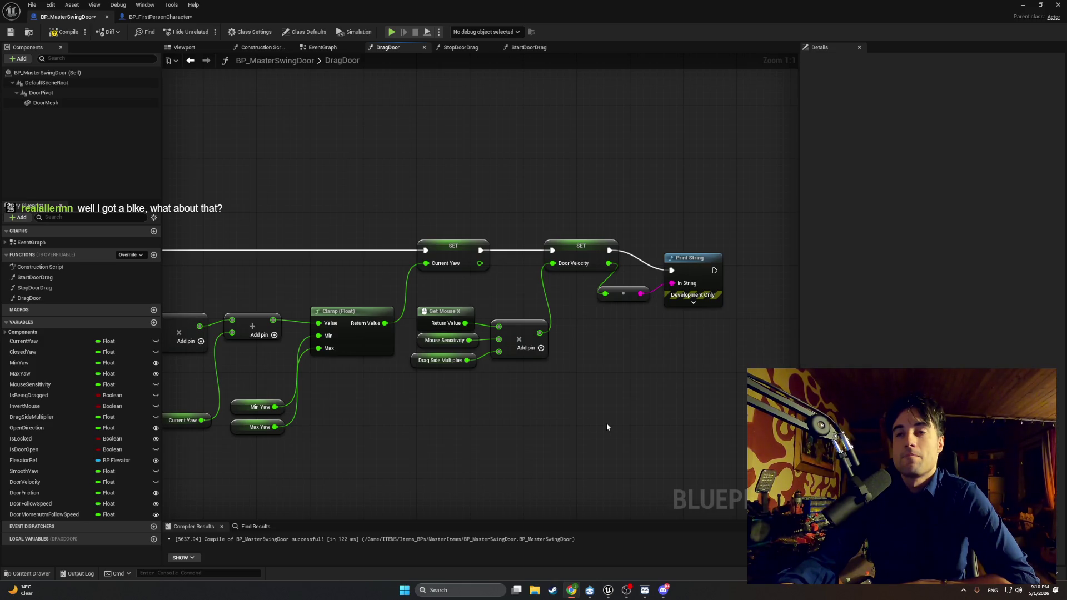
mouse_move(607, 427)
left_mouse_down()
mouse_move(773, 406)
mouse_move(644, 400)
left_mouse_up()
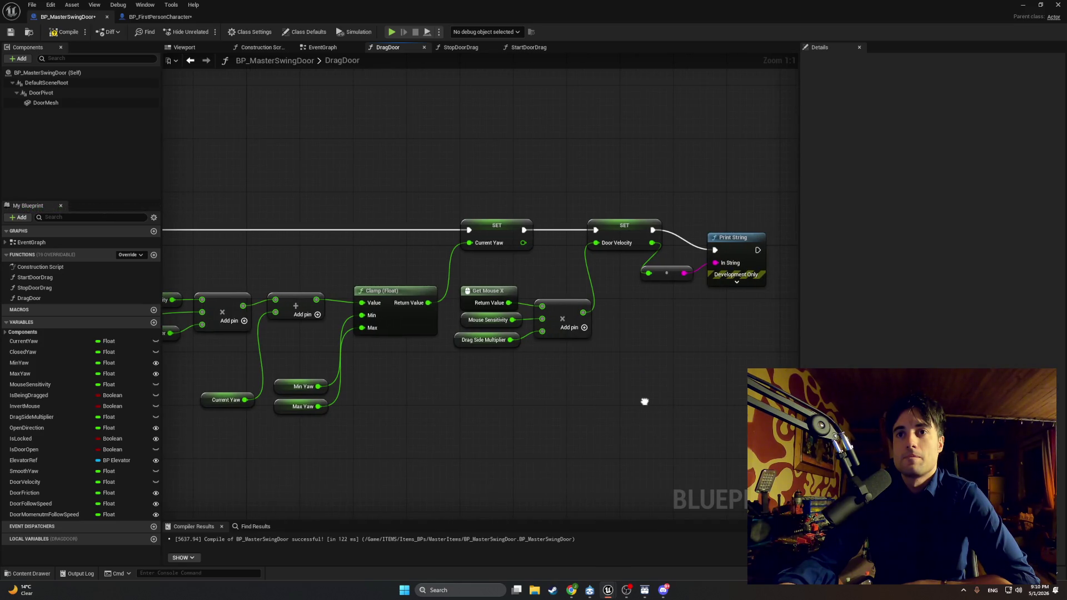
Recompile BP_MasterSwingDoor and select the StopDoorDrag function
key("alt+Tab")
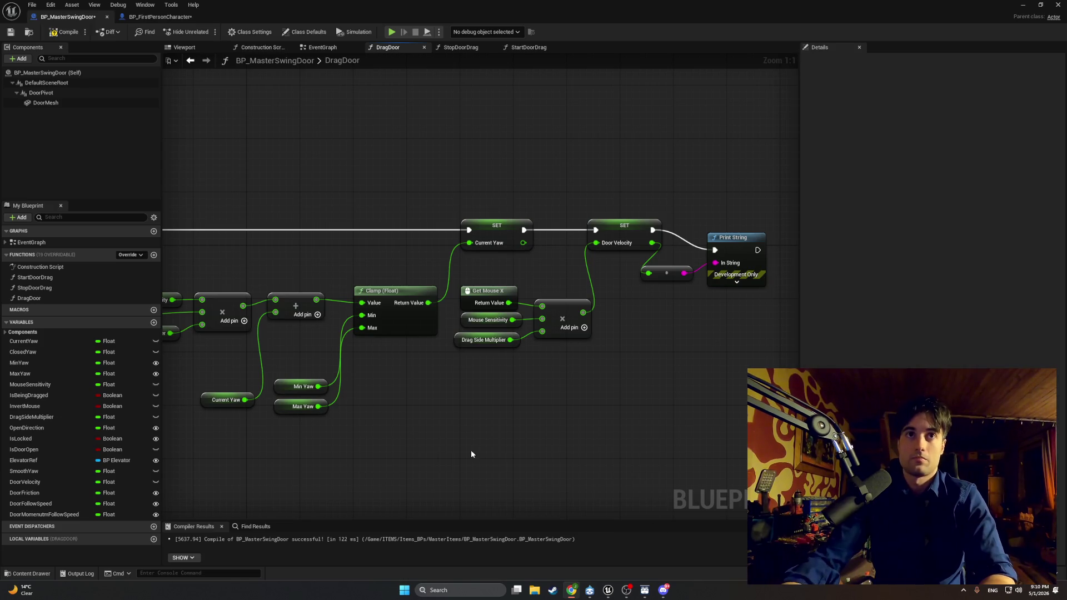
left_click(62, 31)
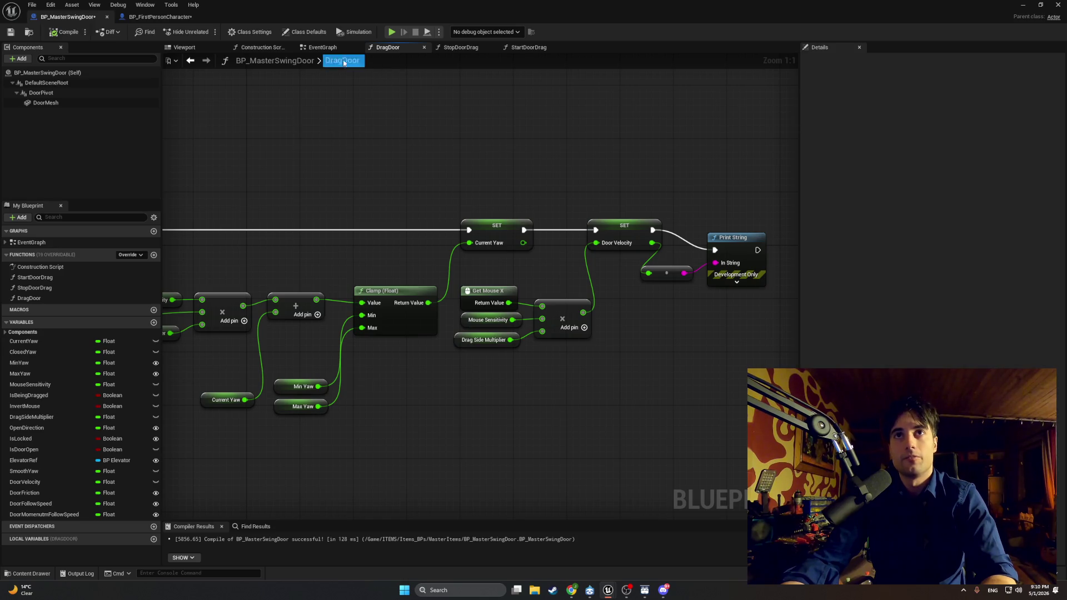
left_click(52, 288)
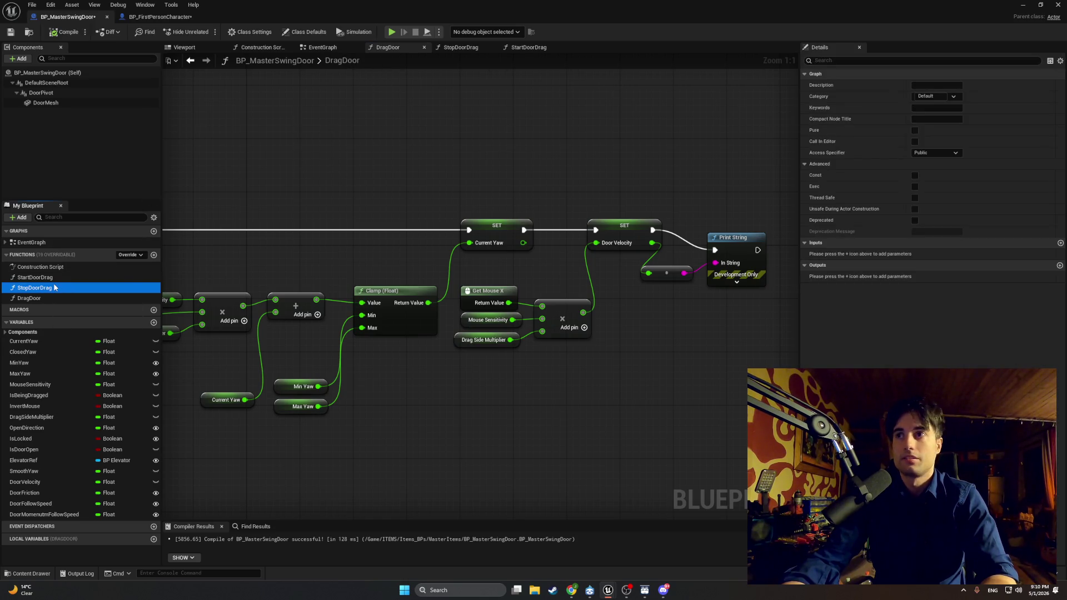
Select DragDoor and place a Mouse Y input getter in its graph via the action search
left_click(53, 298)
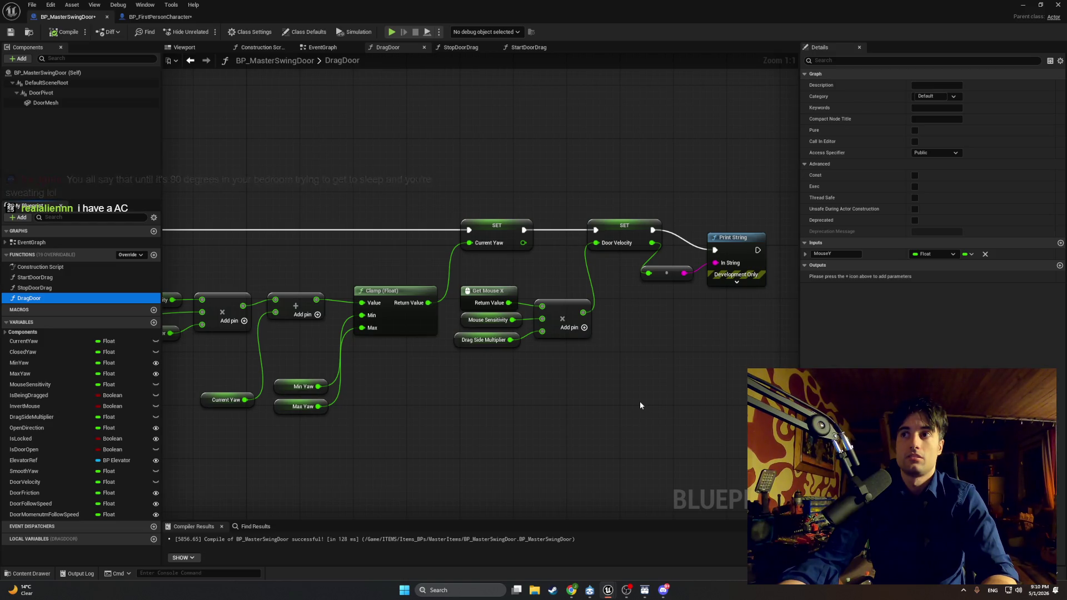
left_click_drag(516, 407, 693, 366)
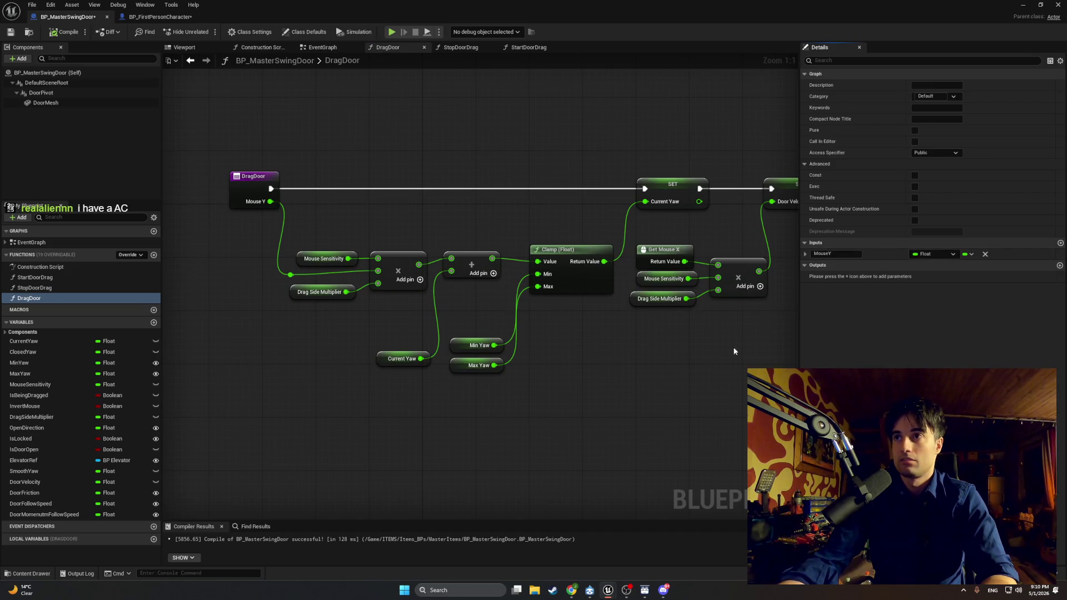
right_click(711, 362)
type("mouy")
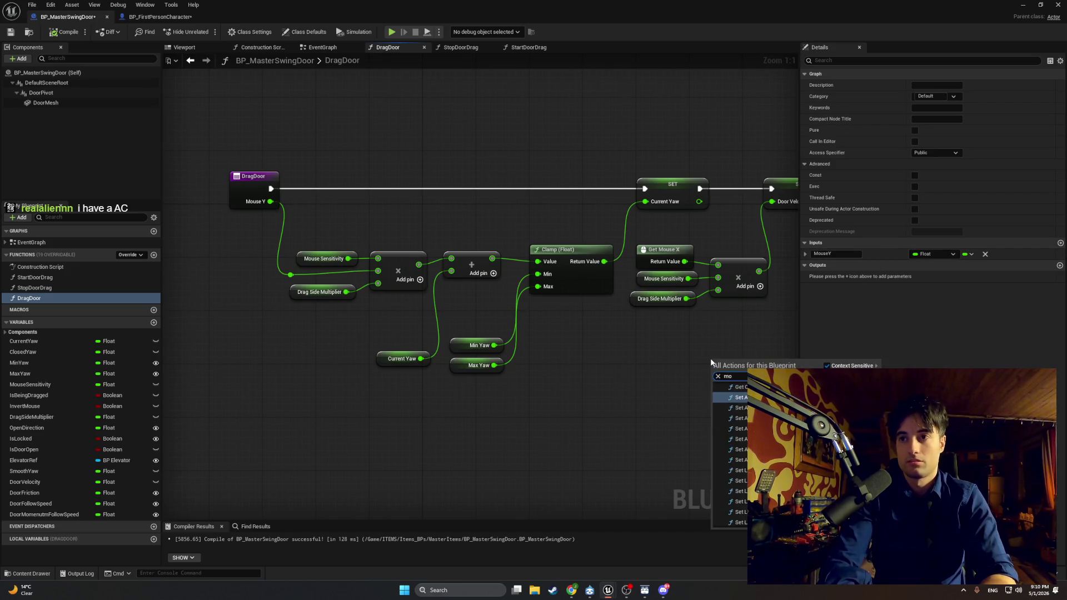
key("BackSpace")
type("se")
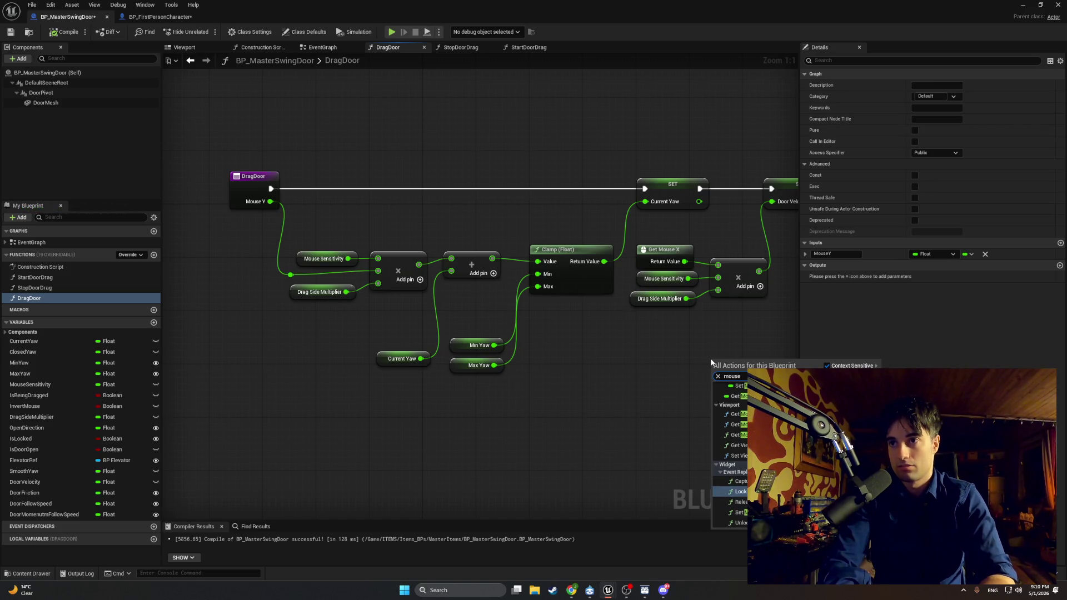
left_click(735, 395)
left_click_drag(702, 401, 560, 402)
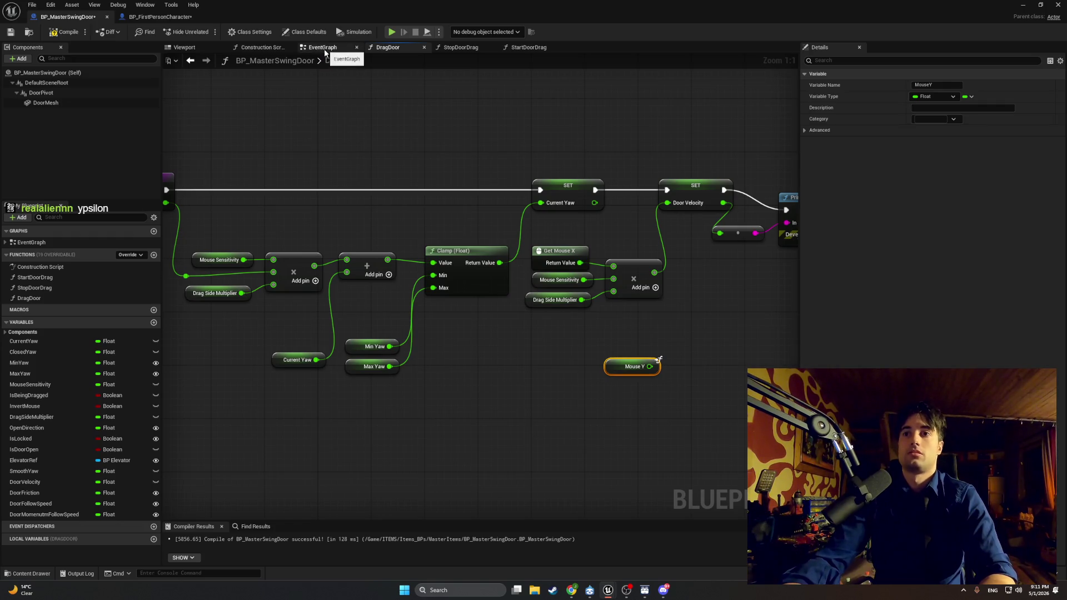
Show the DragDoor function's properties and snip a region of the screen
left_click(100, 299)
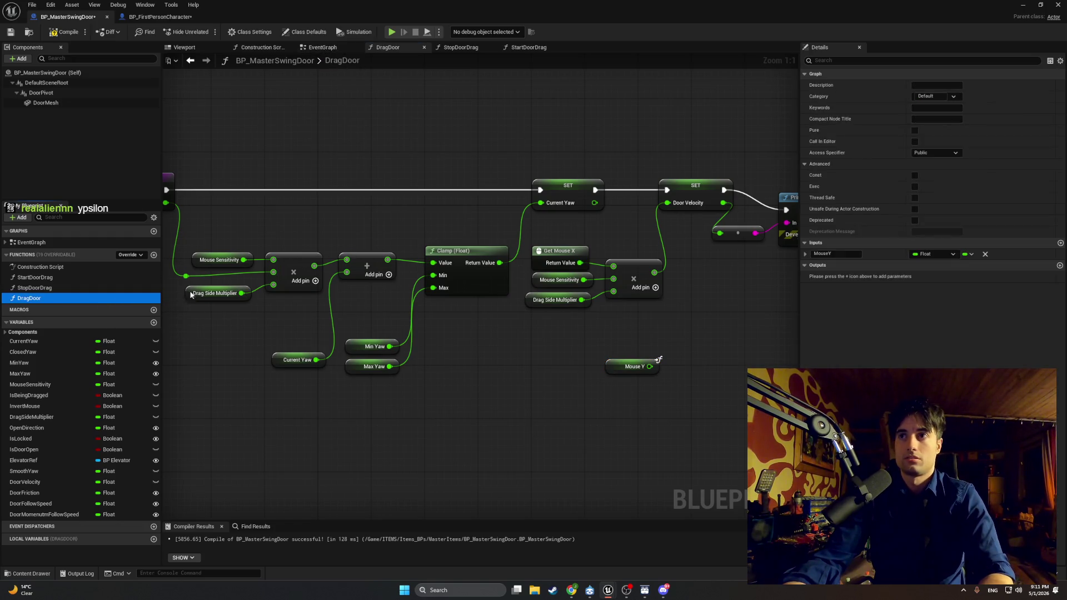
key("super+shift+s")
mouse_move(1058, 305)
left_mouse_down()
mouse_move(839, 59)
mouse_move(792, 38)
mouse_move(799, 219)
mouse_move(179, 0)
mouse_move(0, 0)
mouse_move(171, 507)
left_mouse_up()
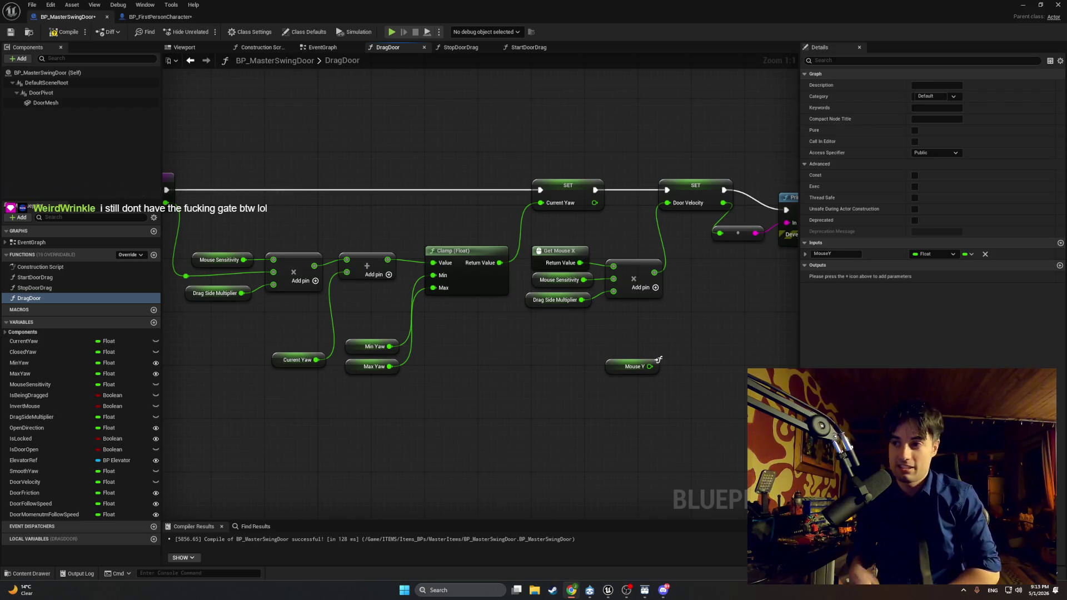
Open the Windows notifications and calendar panel, close it, and open it again
left_click(1032, 588)
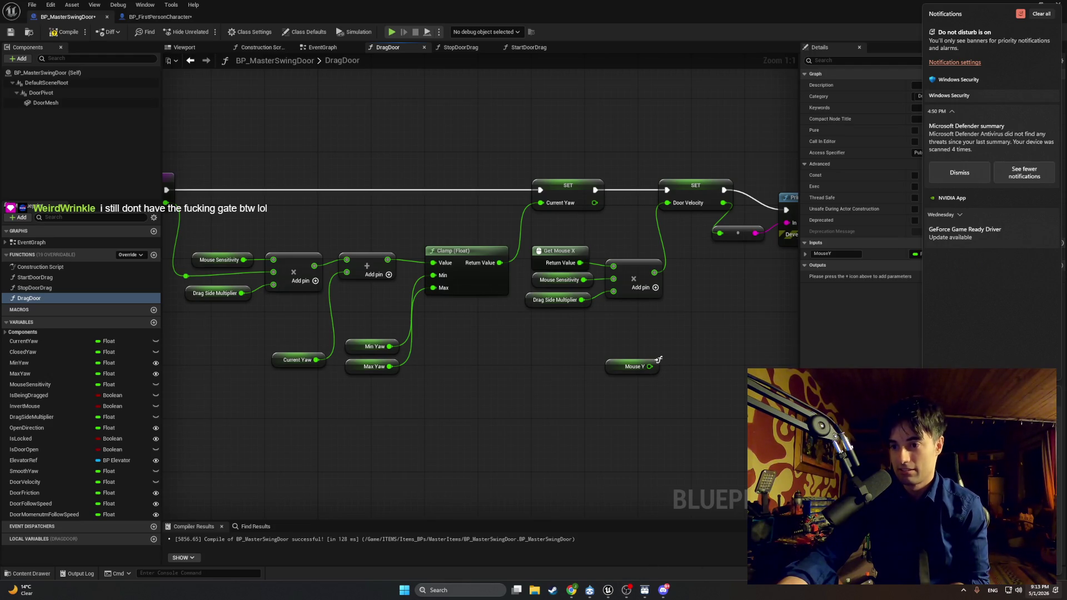
key("Escape")
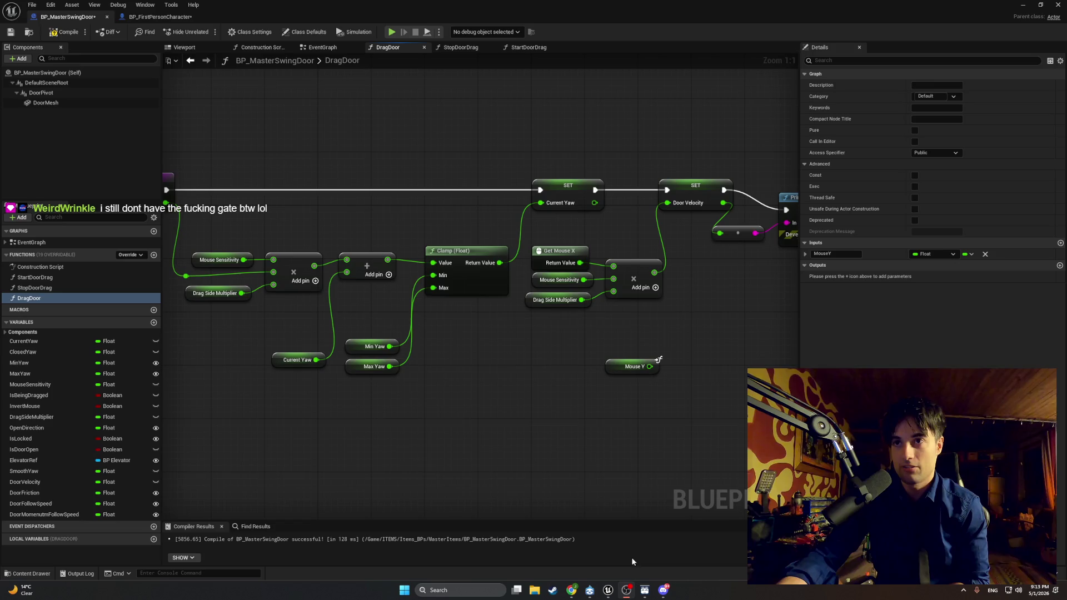
mouse_move(612, 594)
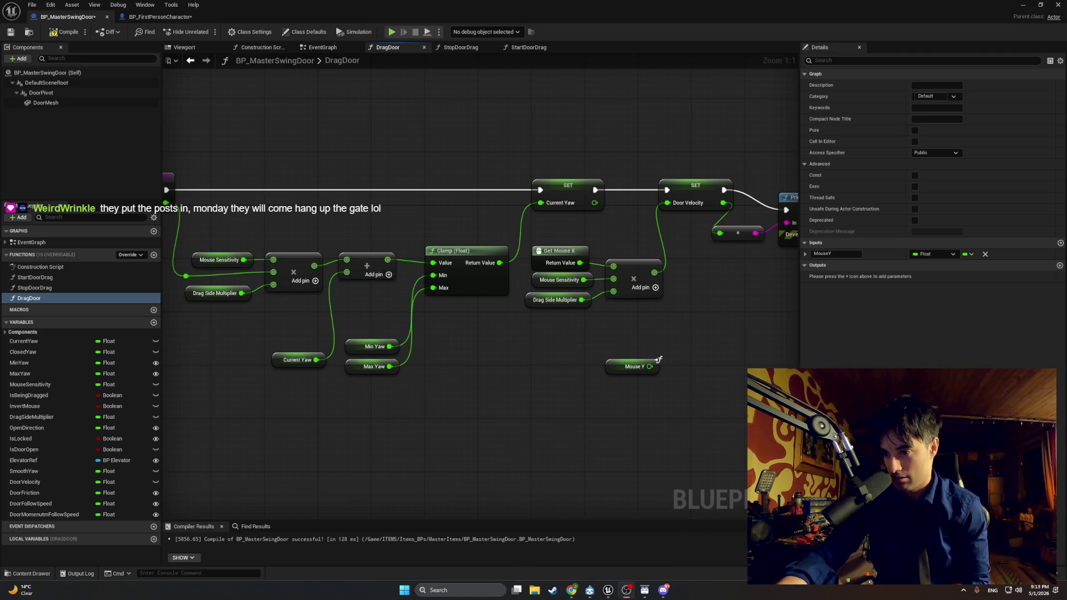
left_click(1029, 590)
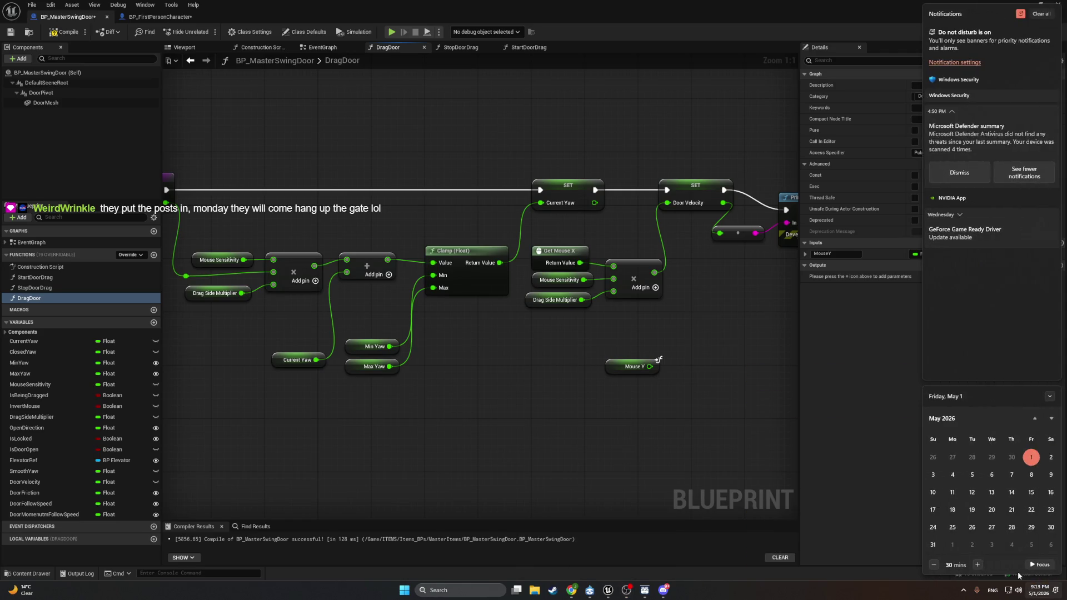